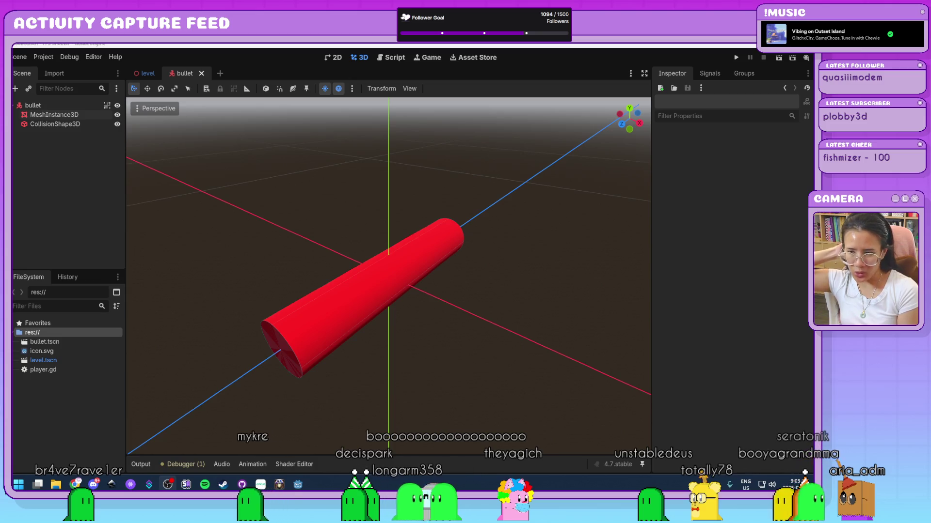
- Attach a new res://bullet.gd script to the bullet node and begin a '#vars and consts' comment
{"action": "left_click", "coordinate": [66, 104]}
{"action": "left_click", "coordinate": [108, 232]}
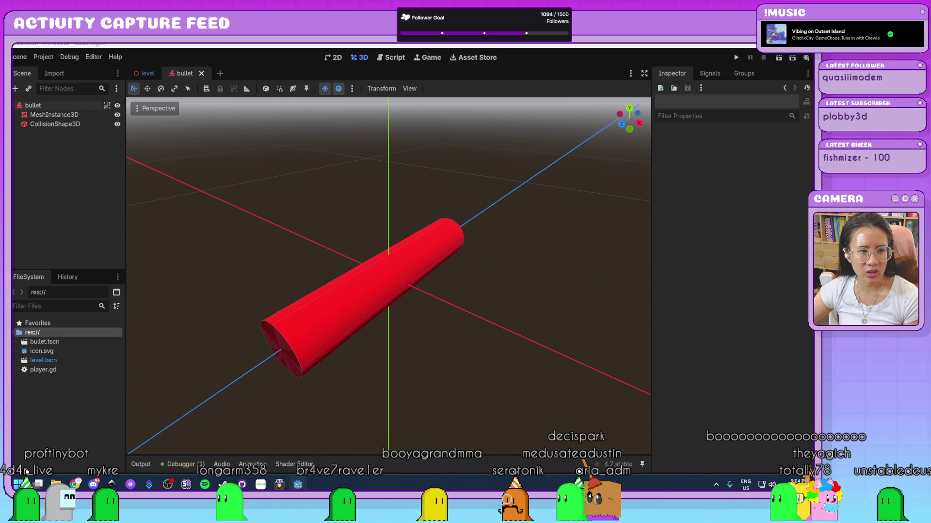
{"action": "left_click", "coordinate": [65, 105]}
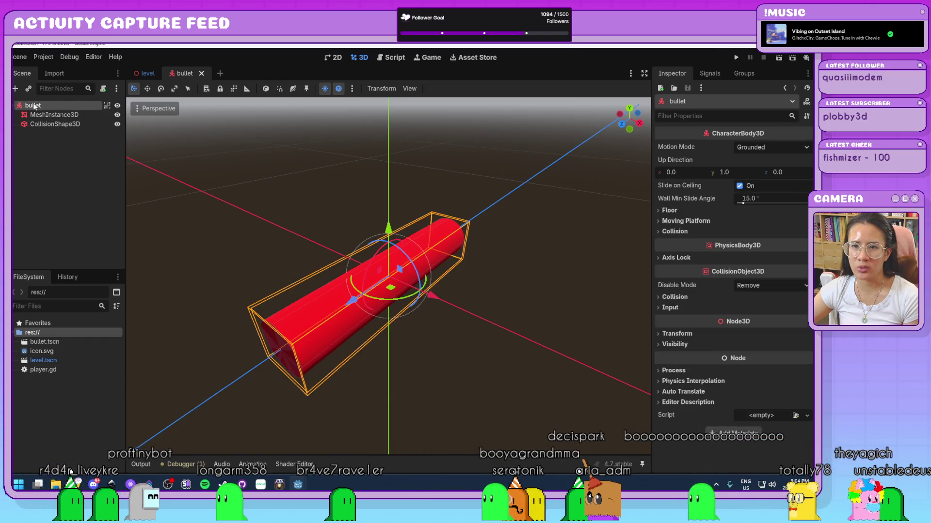
{"action": "left_click", "coordinate": [103, 89]}
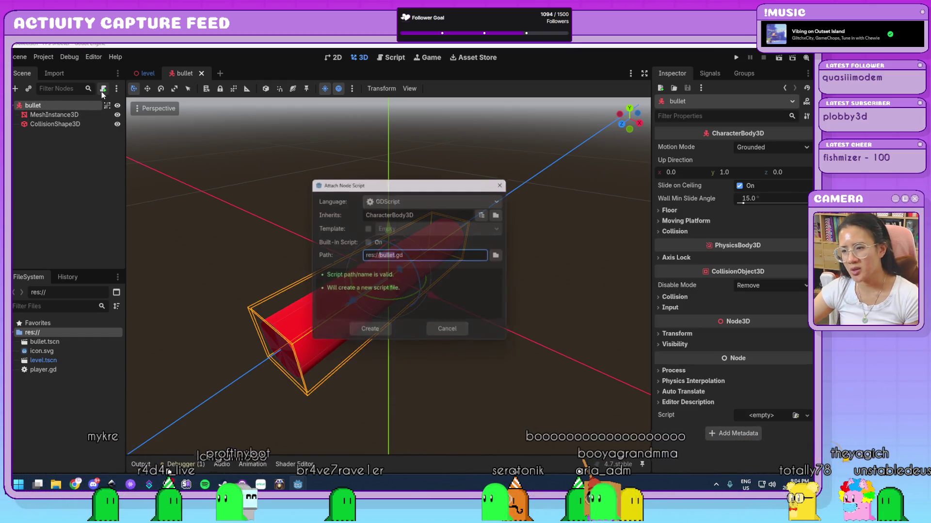
{"action": "left_click", "coordinate": [366, 334]}
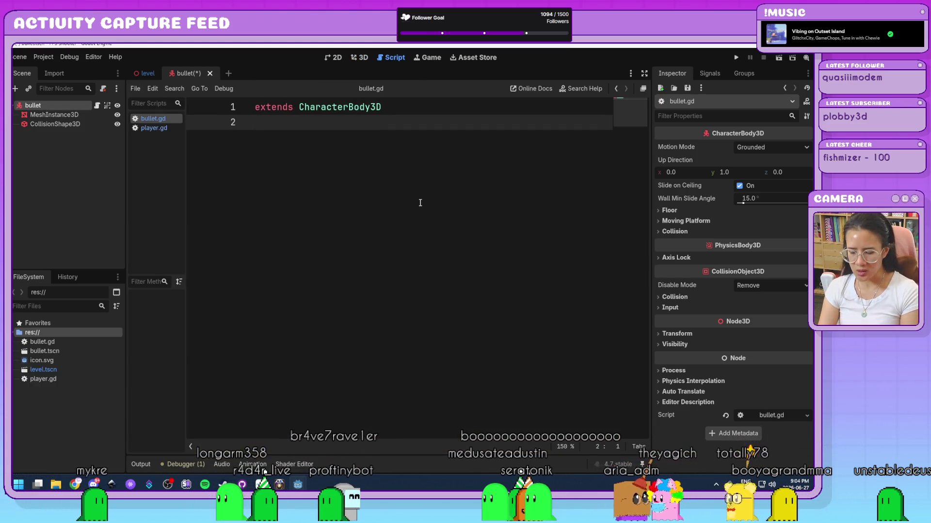
{"action": "key", "text": "Return"}
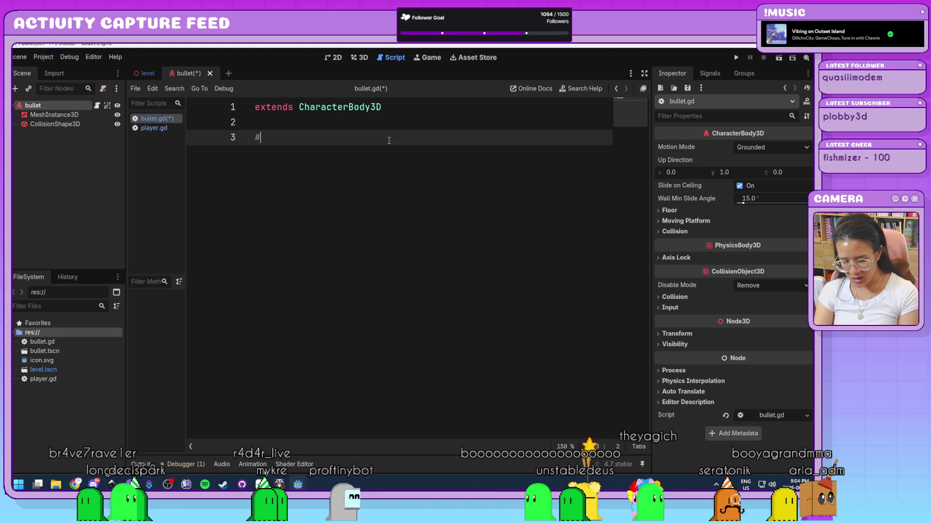
{"action": "type", "text": "s and co"}
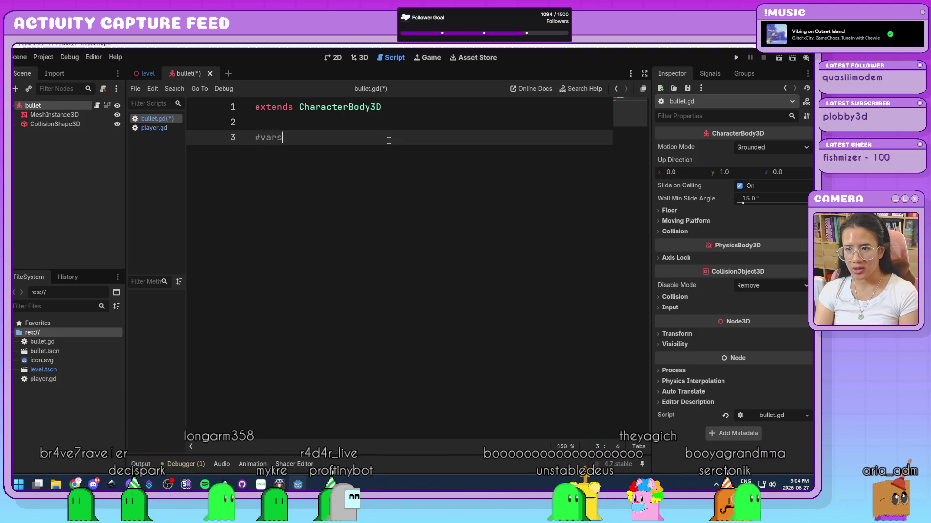
{"action": "type", "text": "nsts"}
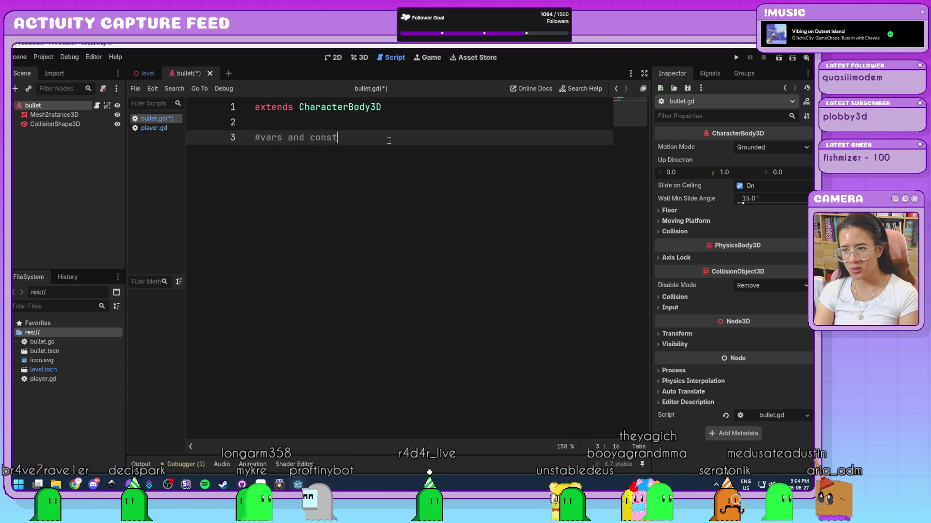
- Add an '#updating func' comment below the vars comment
{"action": "key", "text": "Return"}
{"action": "key", "text": "Return"}
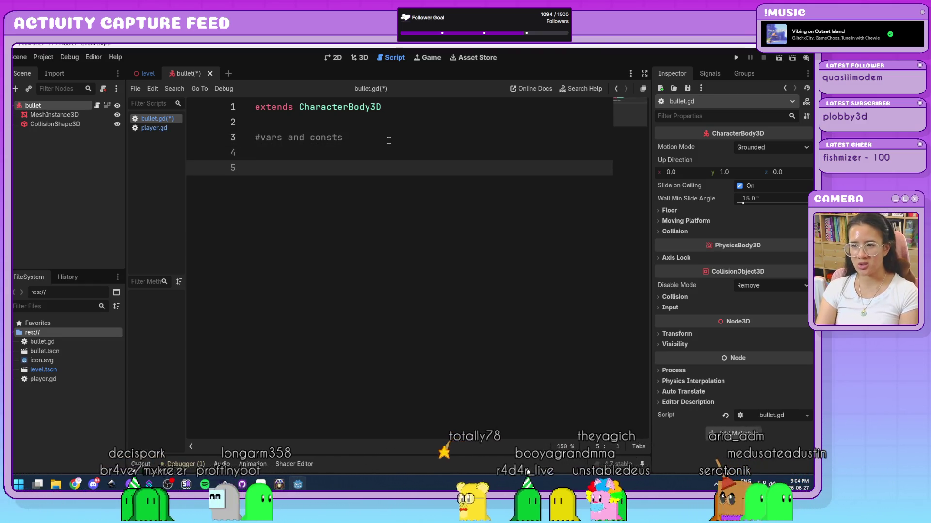
{"action": "key", "text": "Return"}
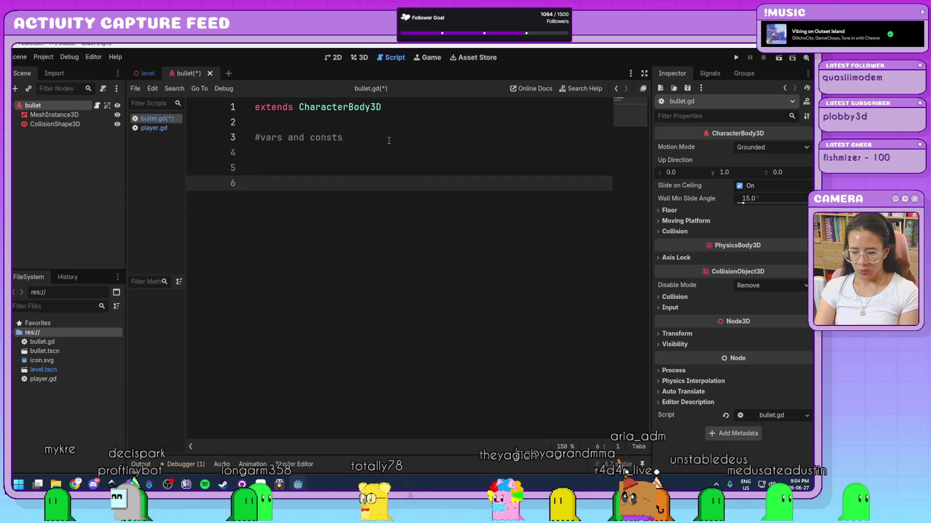
{"action": "type", "text": "#"}
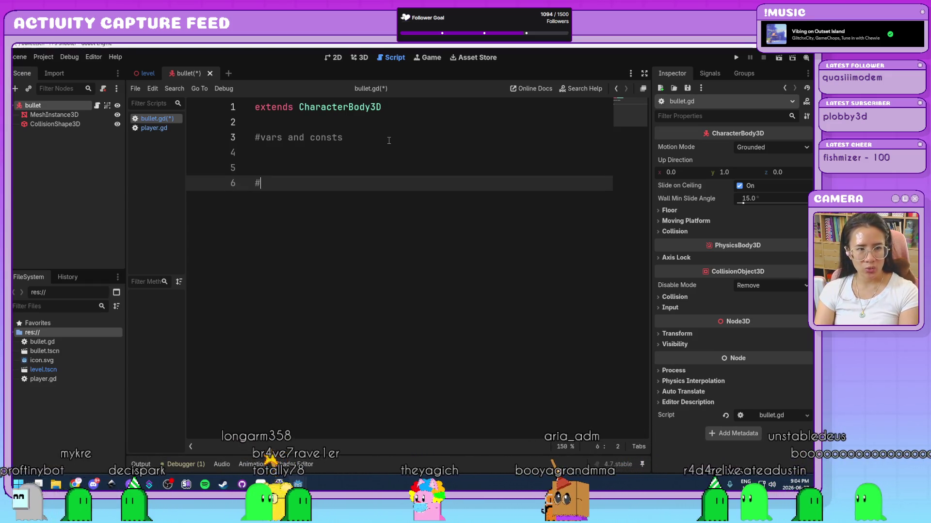
{"action": "type", "text": "updating"}
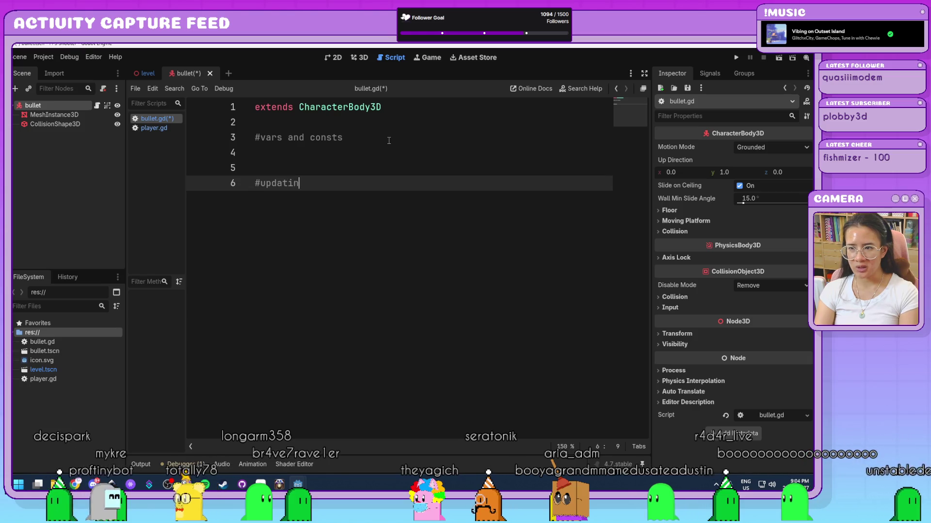
{"action": "key", "text": "Return"}
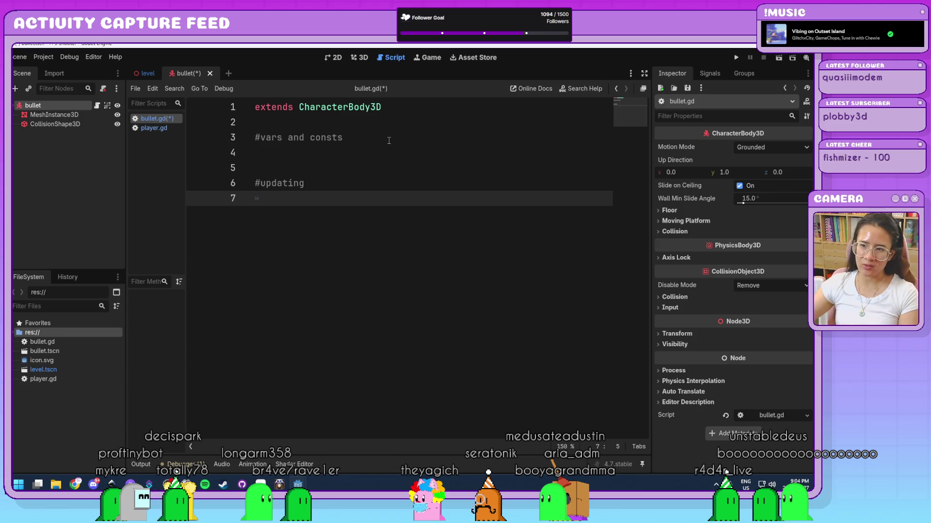
{"action": "left_click", "coordinate": [323, 185]}
{"action": "type", "text": "c"}
{"action": "key", "text": "Return"}
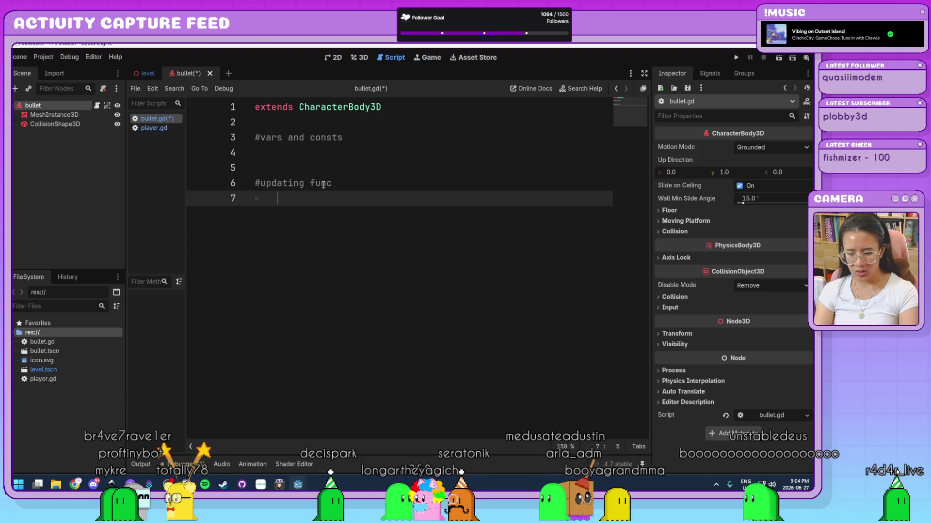
- Add indented comments '#move forward based off of player', '#despawn' and '#update movement on screen'
{"action": "type", "text": "#"}
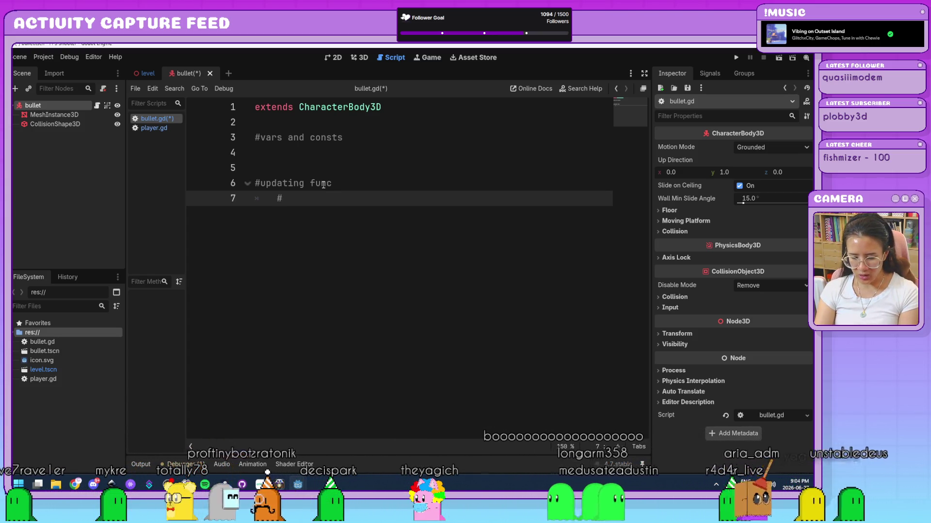
{"action": "type", "text": "move forw"}
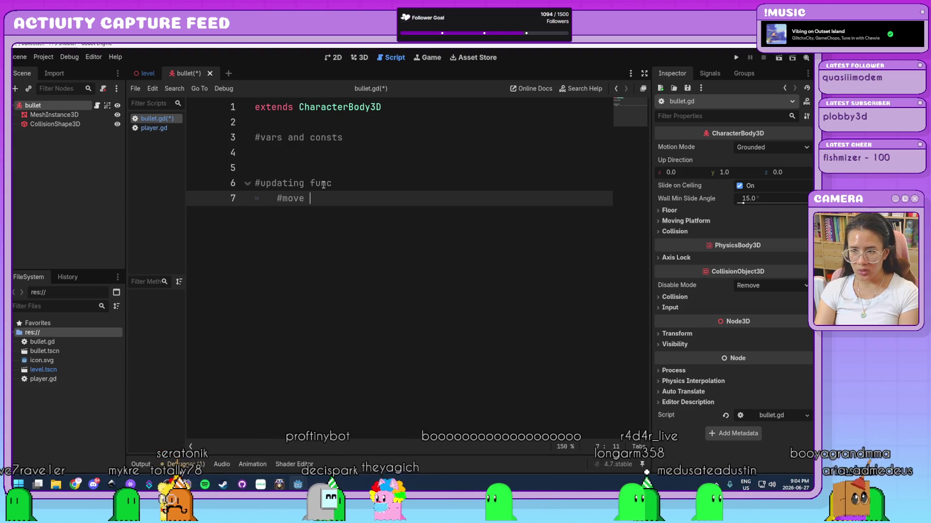
{"action": "type", "text": "ard based off"}
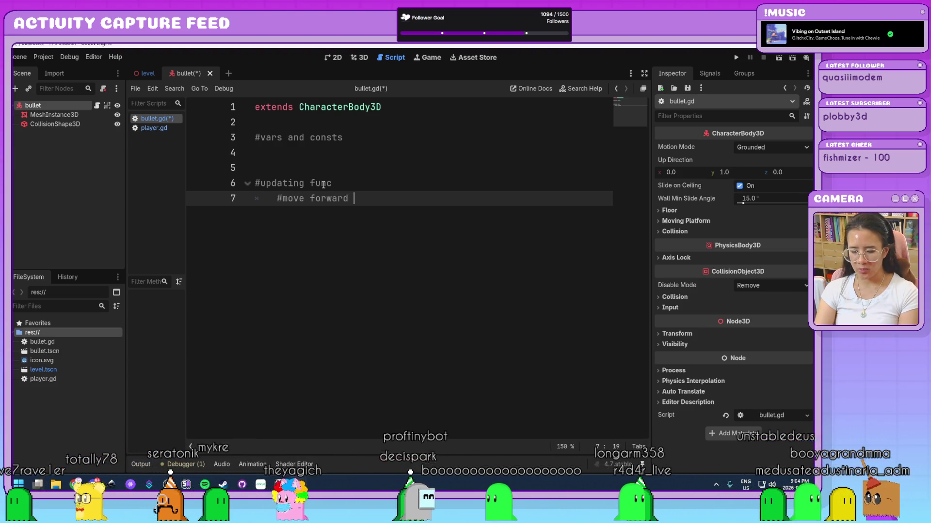
{"action": "type", "text": " of player"}
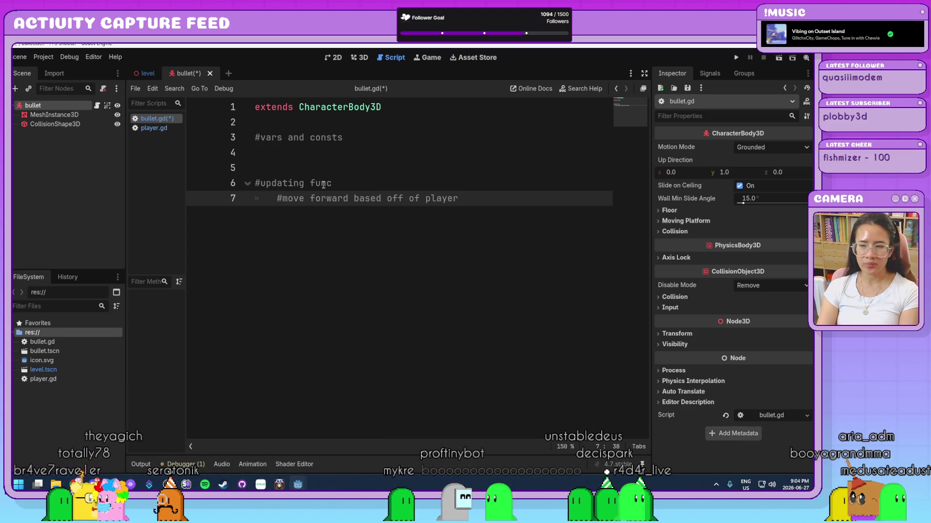
{"action": "key", "text": "Return"}
{"action": "key", "text": "Return"}
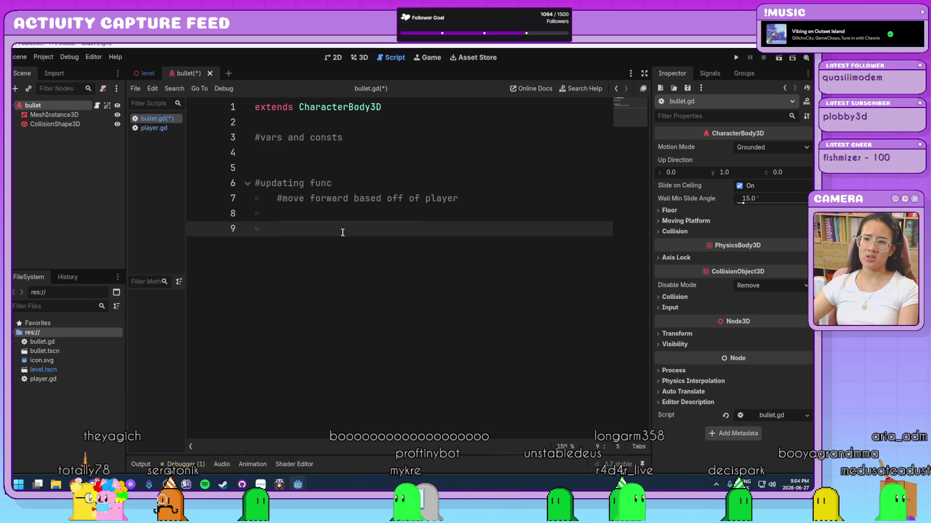
{"action": "type", "text": "#"}
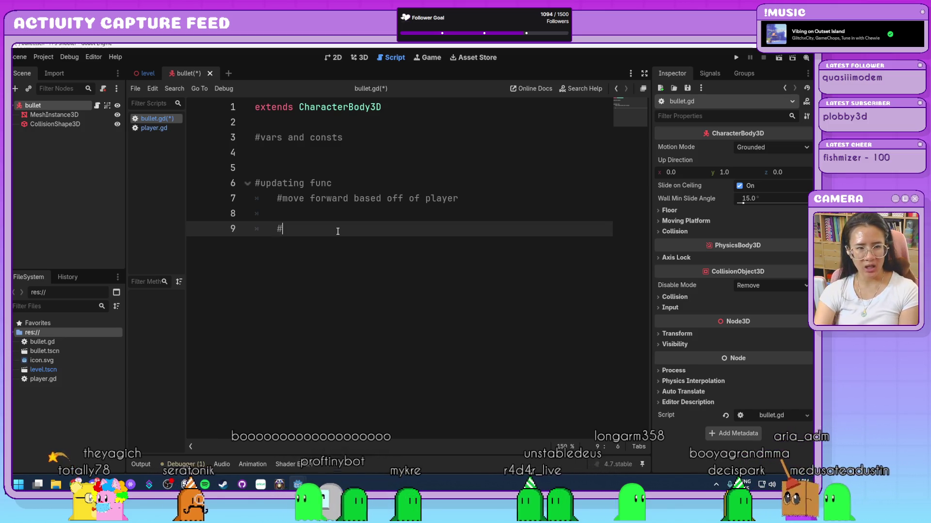
{"action": "type", "text": "despaw"}
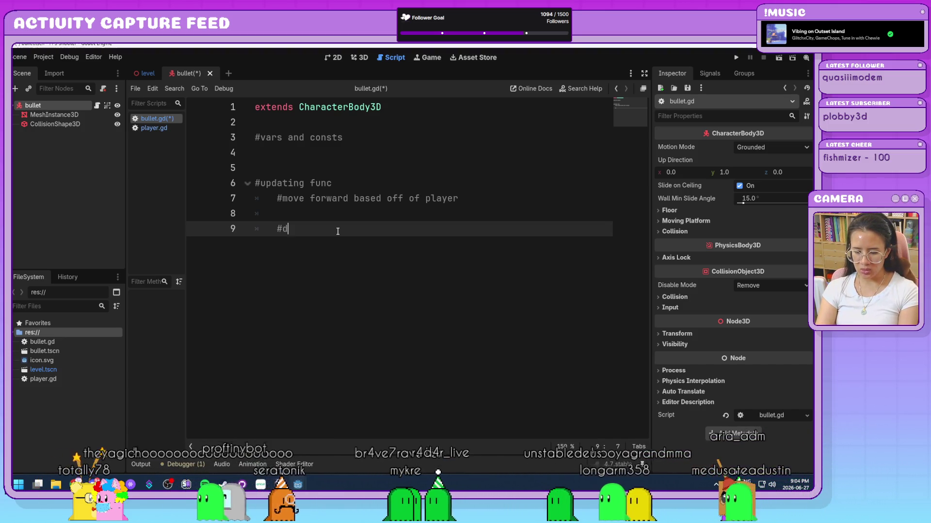
{"action": "type", "text": "n"}
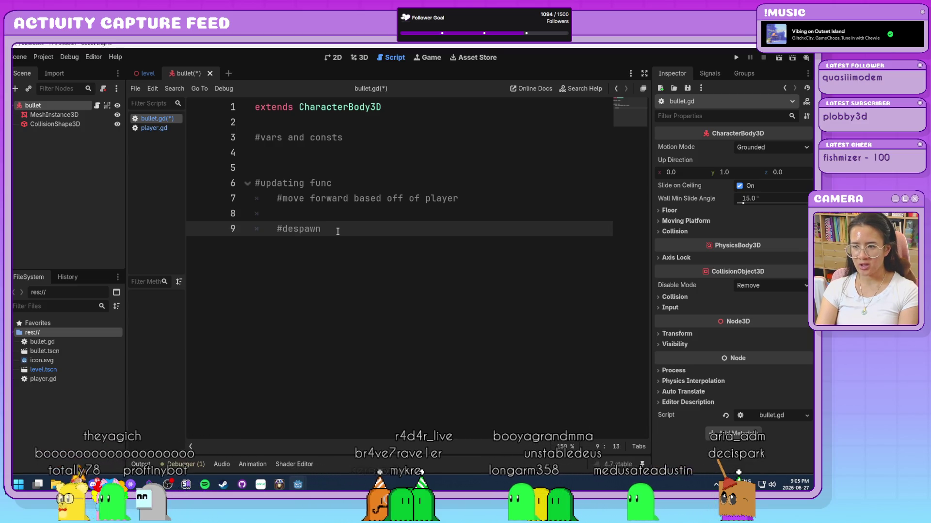
{"action": "key", "text": "Return"}
{"action": "key", "text": "Return"}
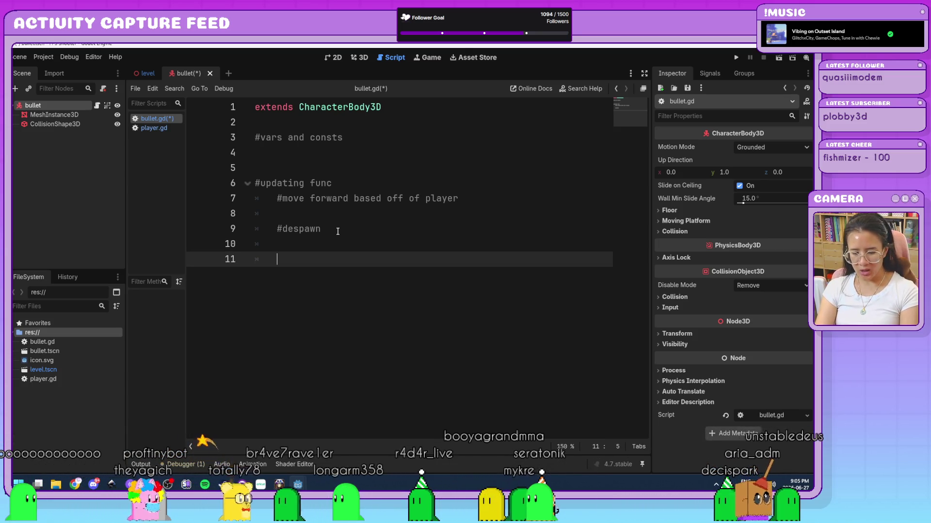
{"action": "type", "text": "#"}
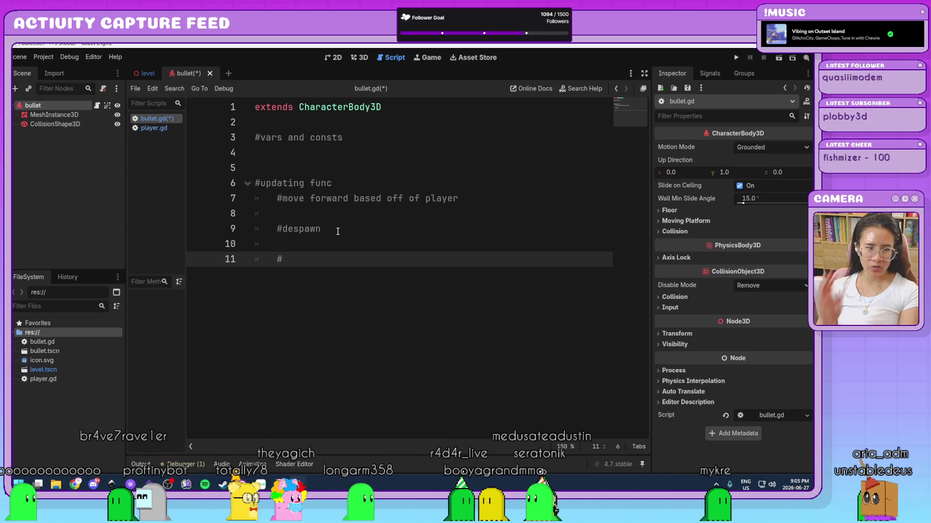
{"action": "type", "text": "update movement on s"}
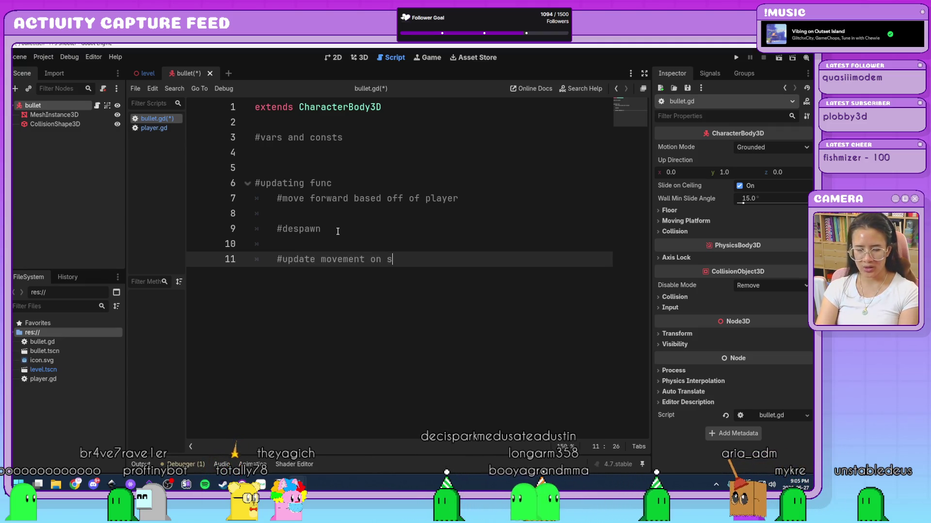
{"action": "type", "text": "creen"}
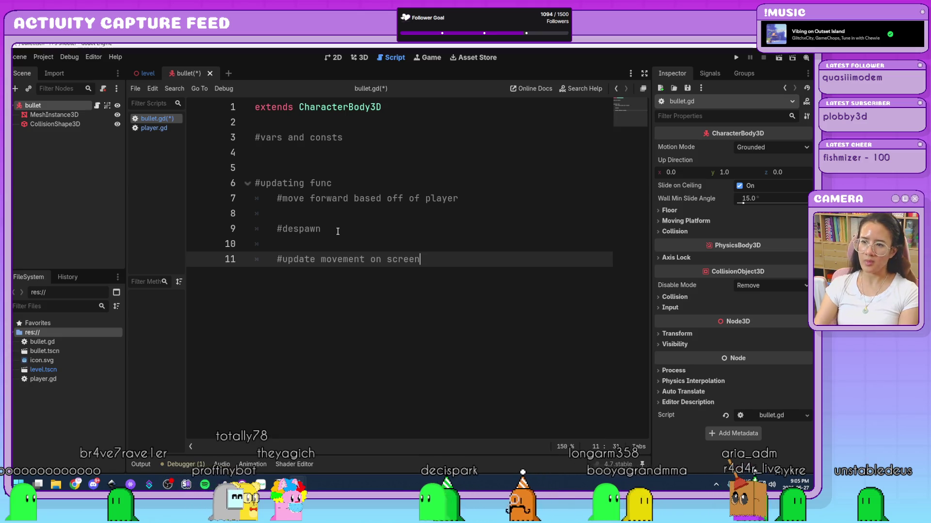
{"action": "left_click", "coordinate": [374, 152]}
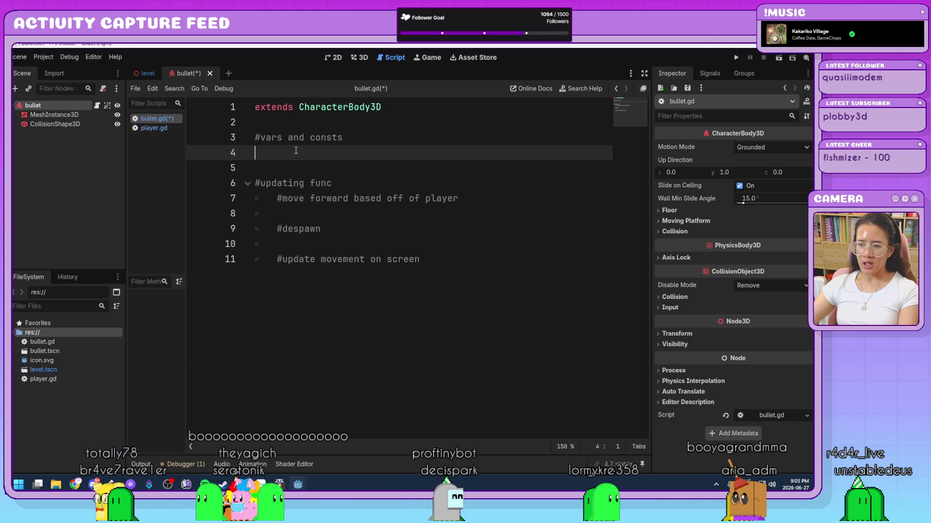
- Declare var despawn_timer = 300 and open a new line under '#updating func'
{"action": "type", "text": "var "}
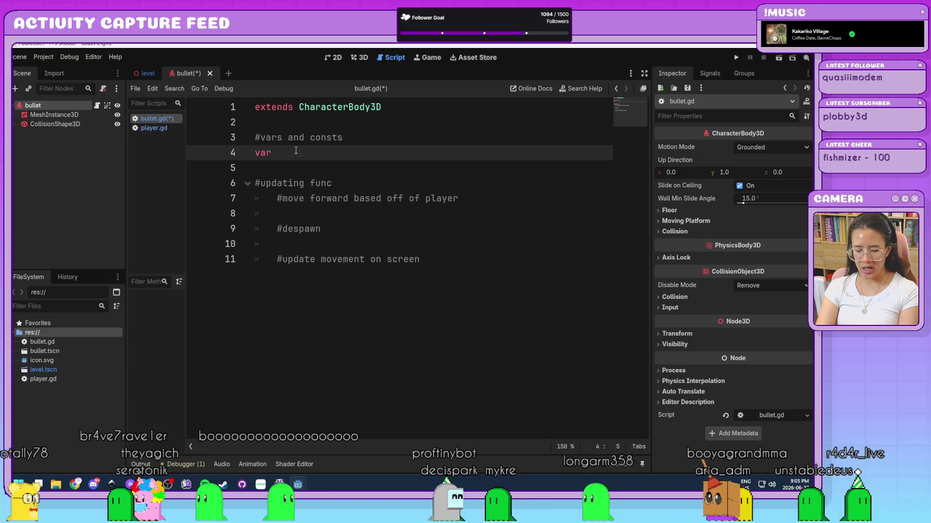
{"action": "type", "text": "despawn_timer "}
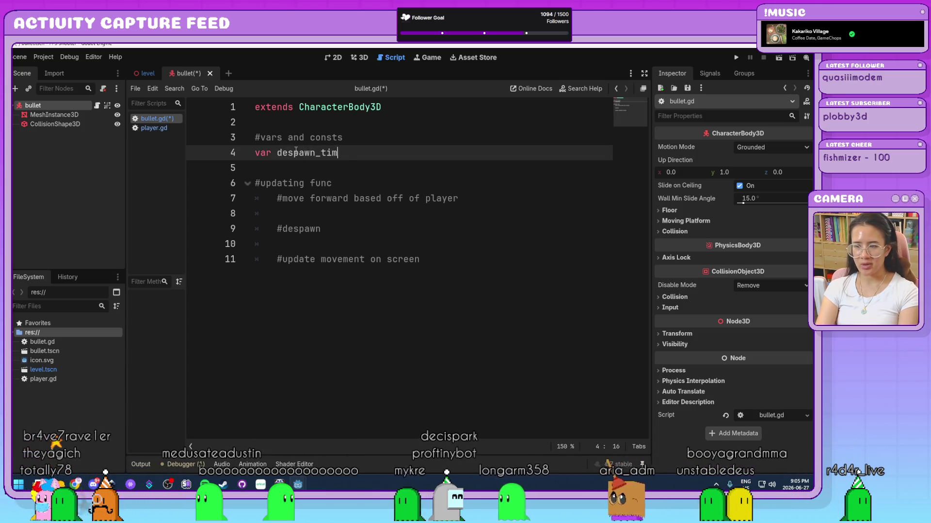
{"action": "type", "text": "= 300"}
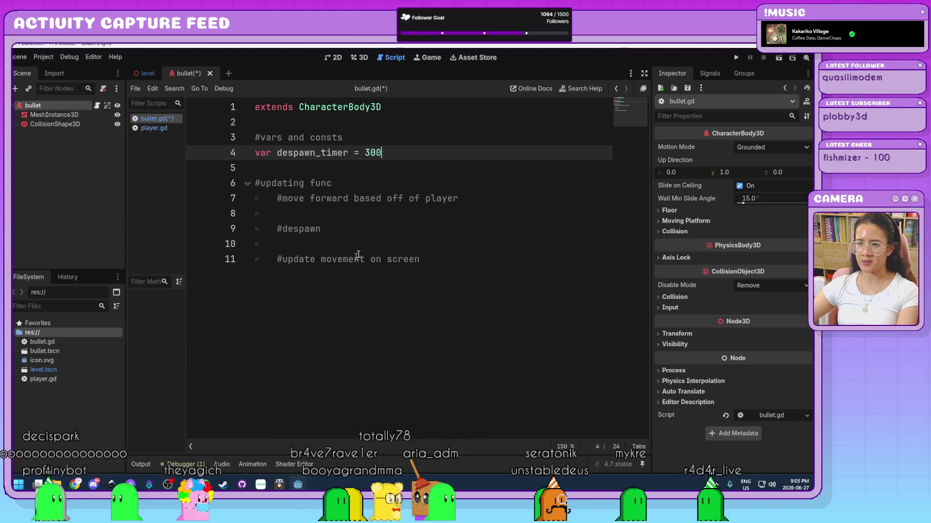
{"action": "left_click", "coordinate": [436, 199]}
{"action": "left_click", "coordinate": [483, 188]}
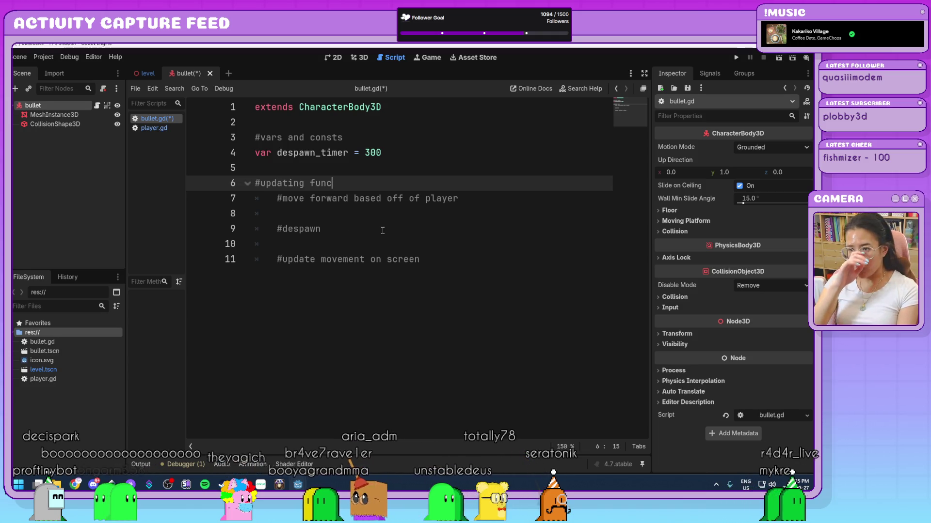
{"action": "key", "text": "Return"}
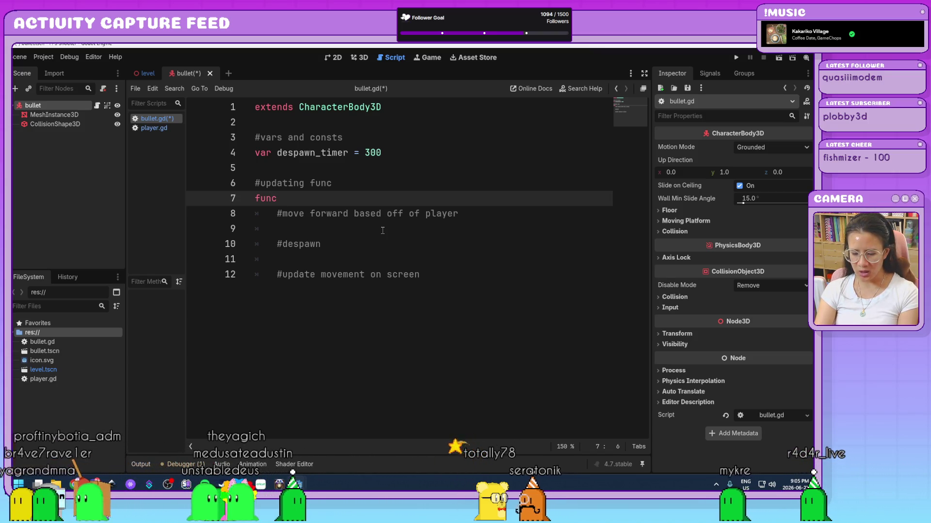
- Create _physics_process(delta) with velocity.z = transform.basis.z.z * SPEED
{"action": "key", "text": "Return"}
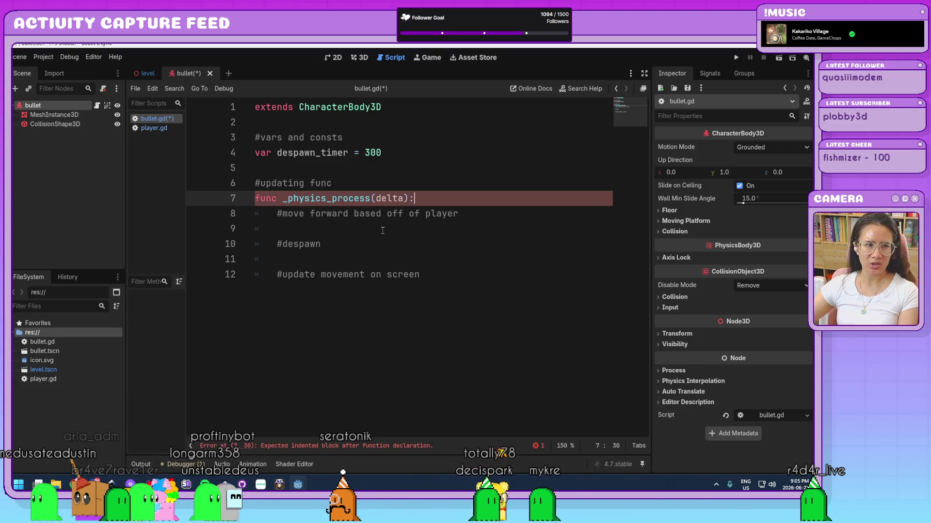
{"action": "left_click", "coordinate": [505, 214]}
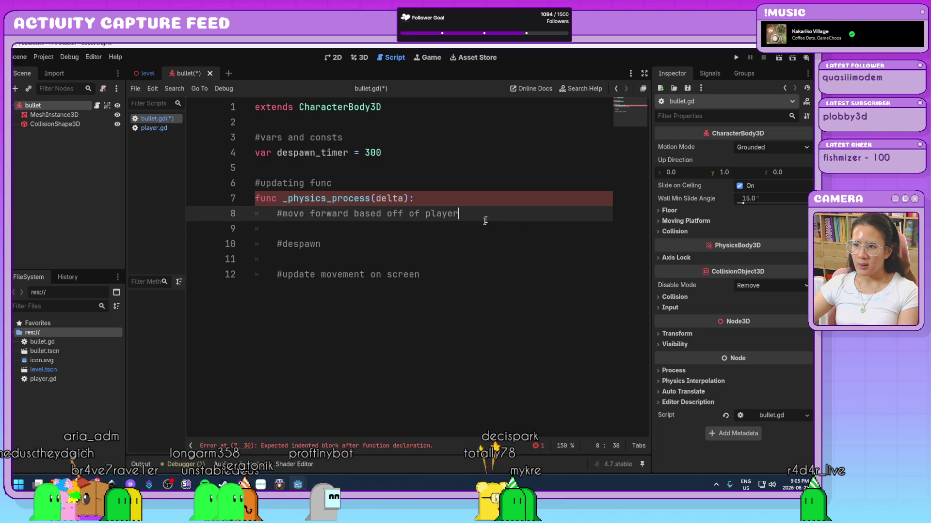
{"action": "key", "text": "Return"}
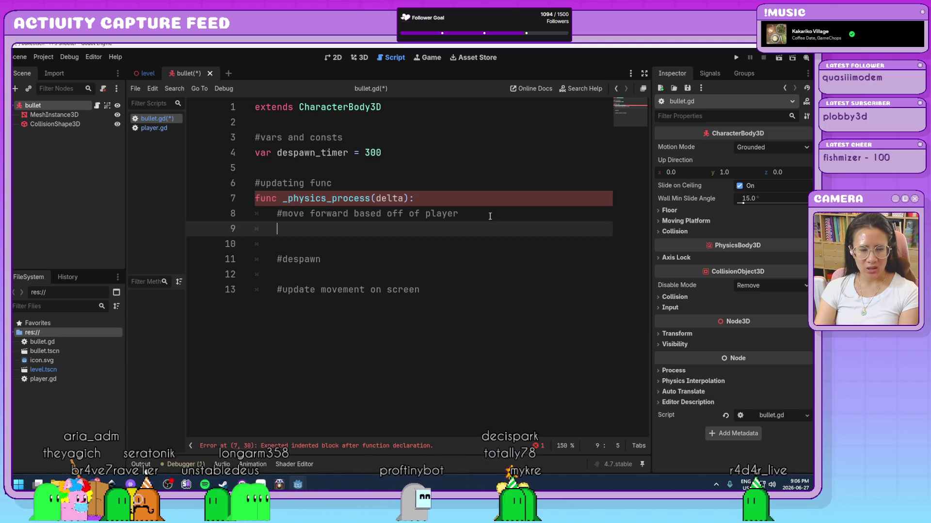
{"action": "type", "text": "city"}
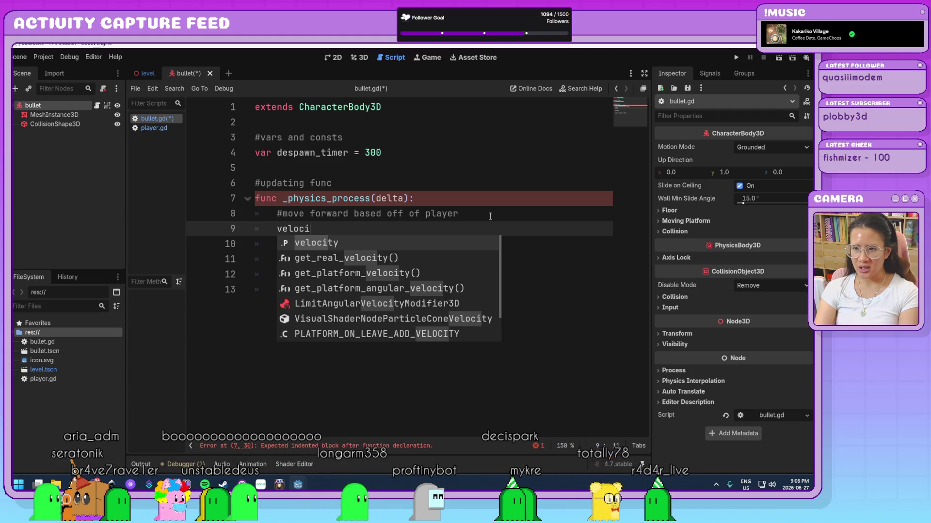
{"action": "type", "text": ".z "}
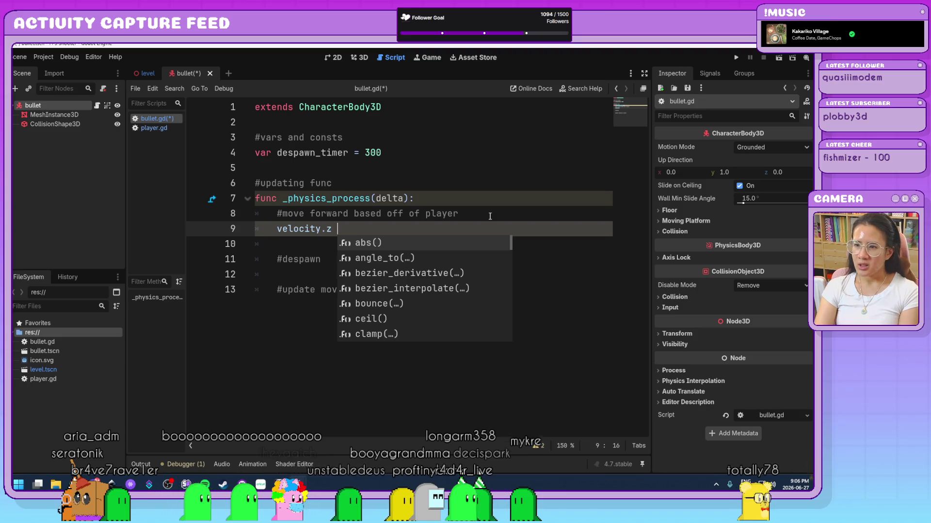
{"action": "type", "text": "= tran"}
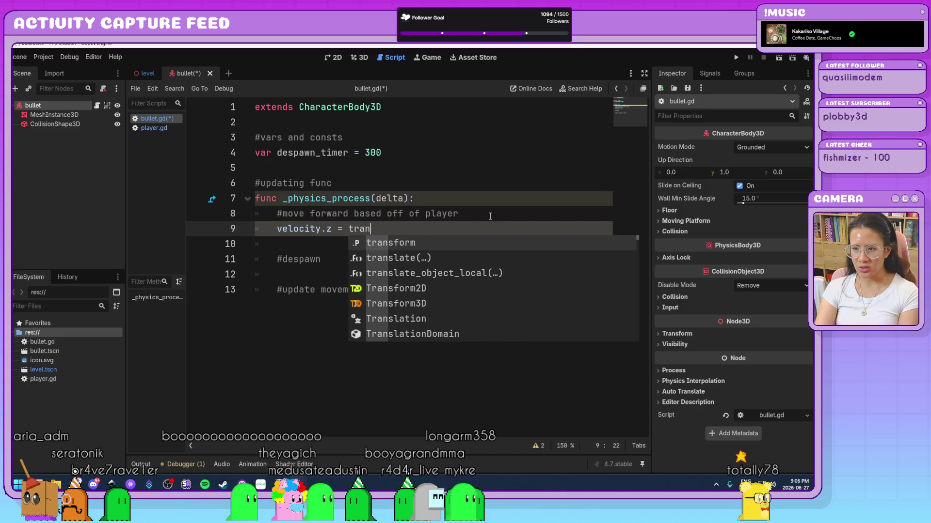
{"action": "key", "text": "Return"}
{"action": "type", "text": "basis."}
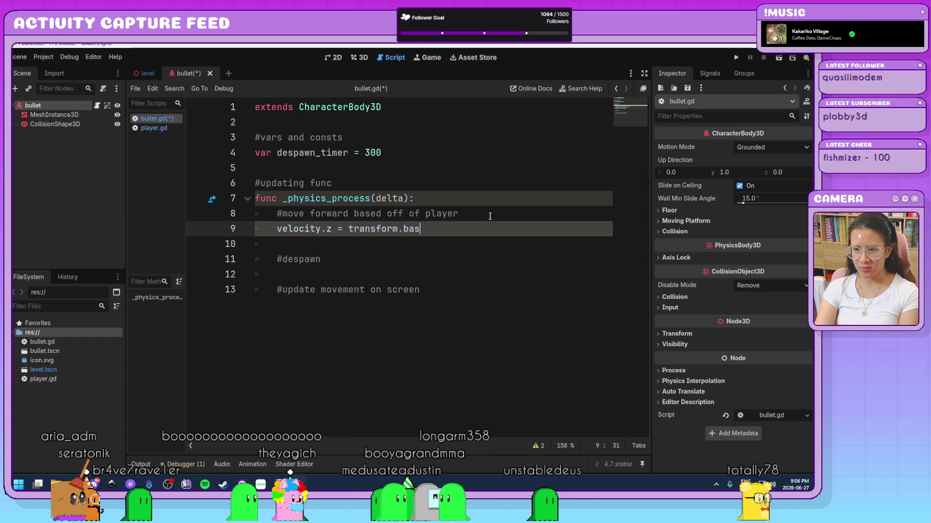
{"action": "type", "text": "z.z "}
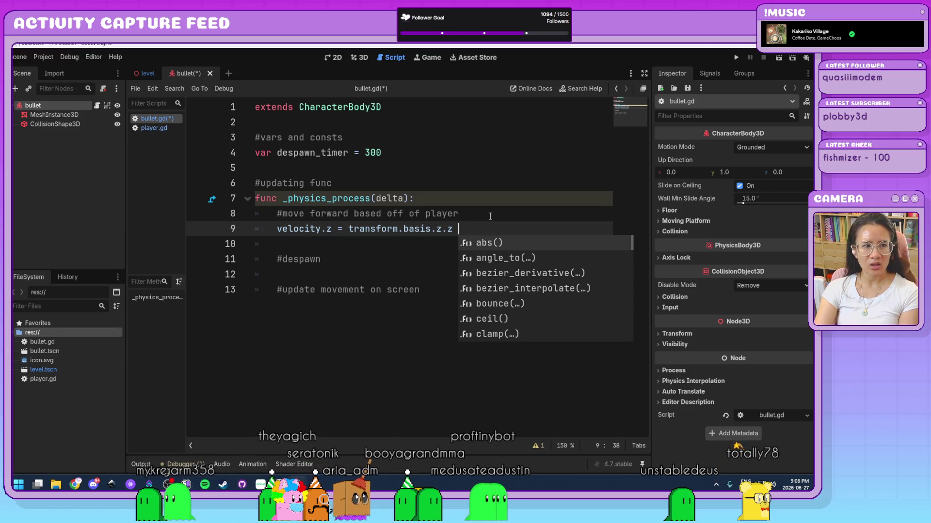
{"action": "type", "text": "* SPEE"}
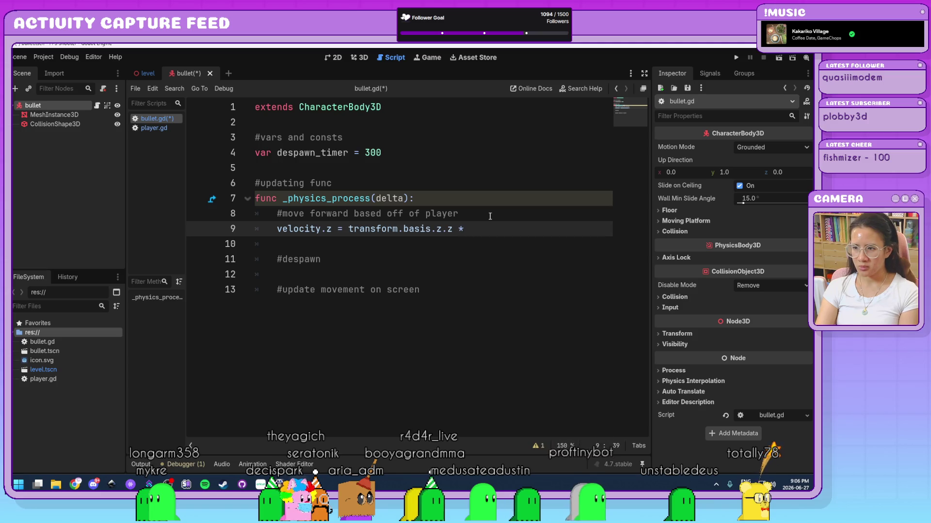
{"action": "type", "text": "D"}
- Declare const SPEED = 10 below the variables
{"action": "left_click", "coordinate": [460, 165]}
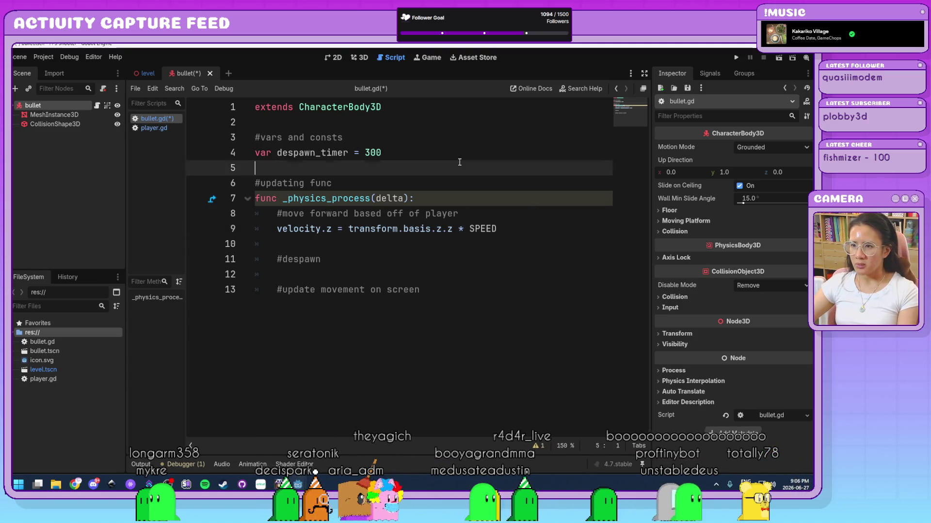
{"action": "key", "text": "Return"}
{"action": "key", "text": "Up"}
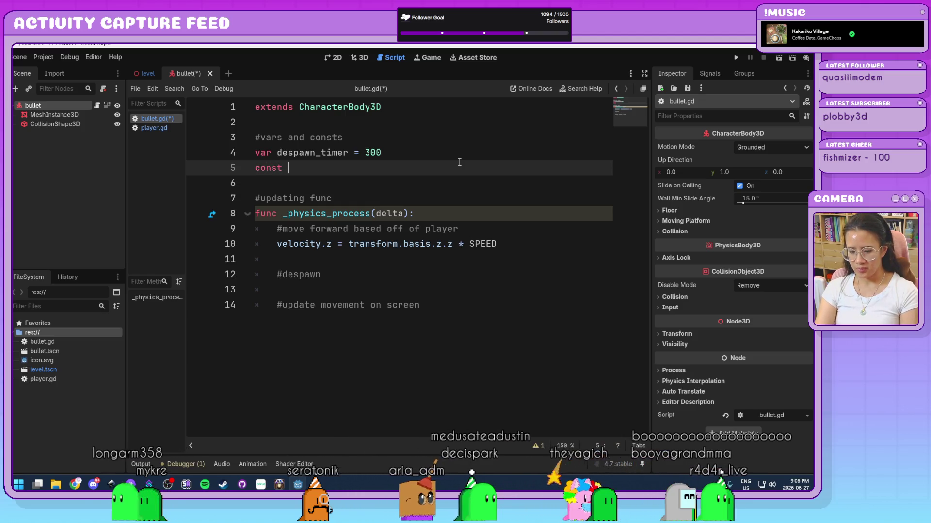
{"action": "type", "text": "SPEED = 10"}
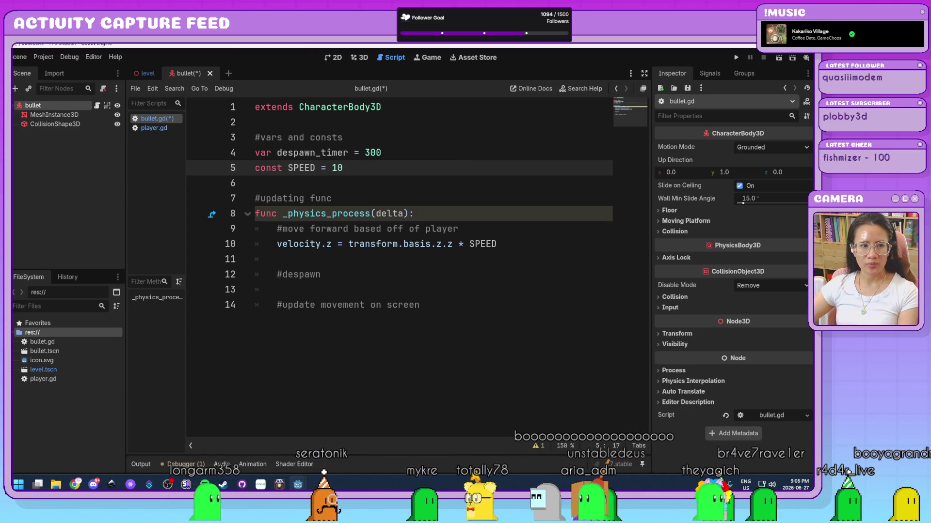
- Add velocity.x = transform.basis.z.x * SPEED below the velocity.z line
{"action": "left_click", "coordinate": [518, 243]}
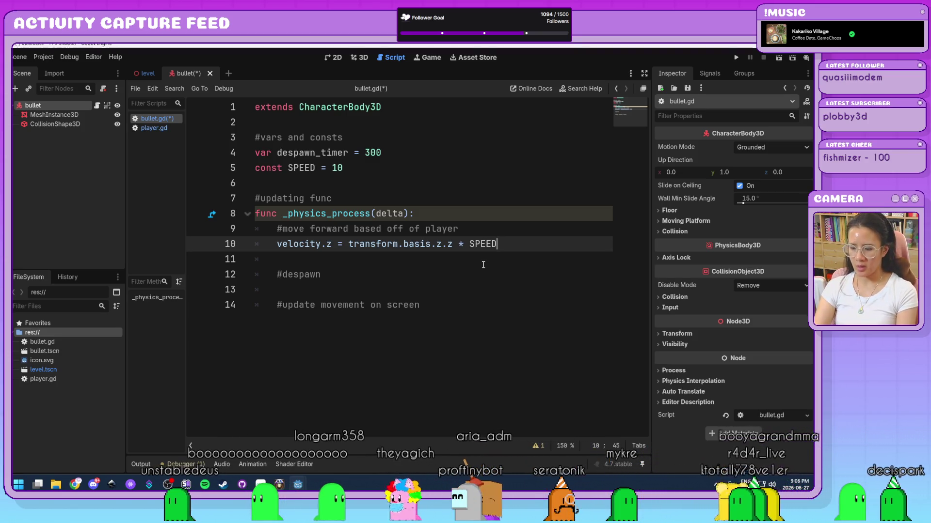
{"action": "key", "text": "Return"}
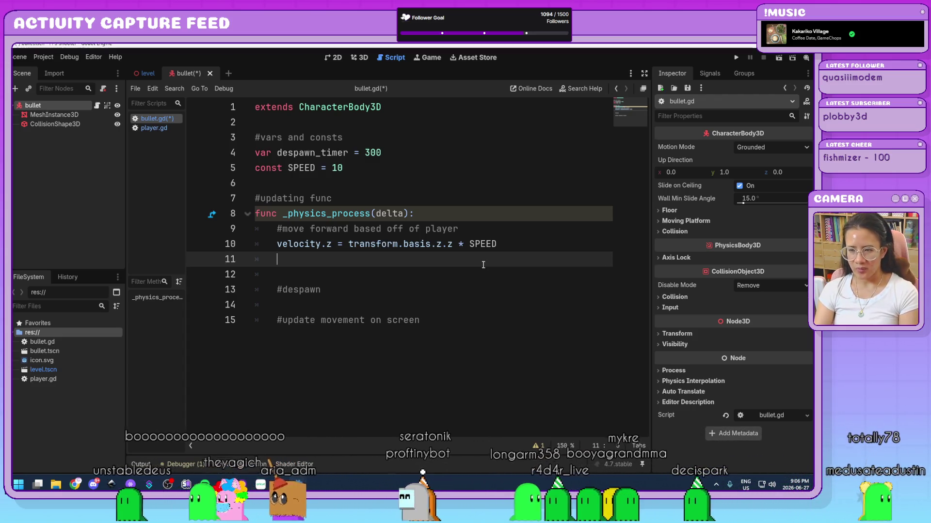
{"action": "type", "text": "velocity.x "}
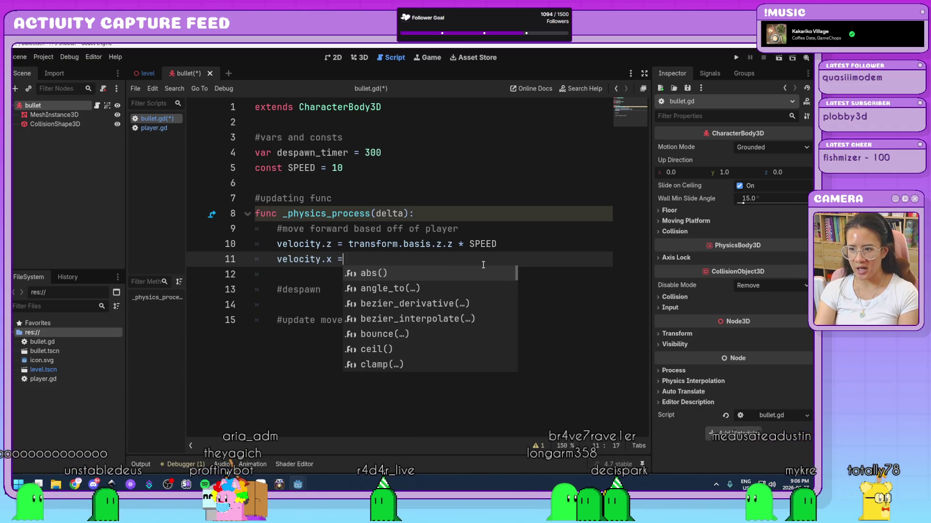
{"action": "type", "text": "= transform.basis."}
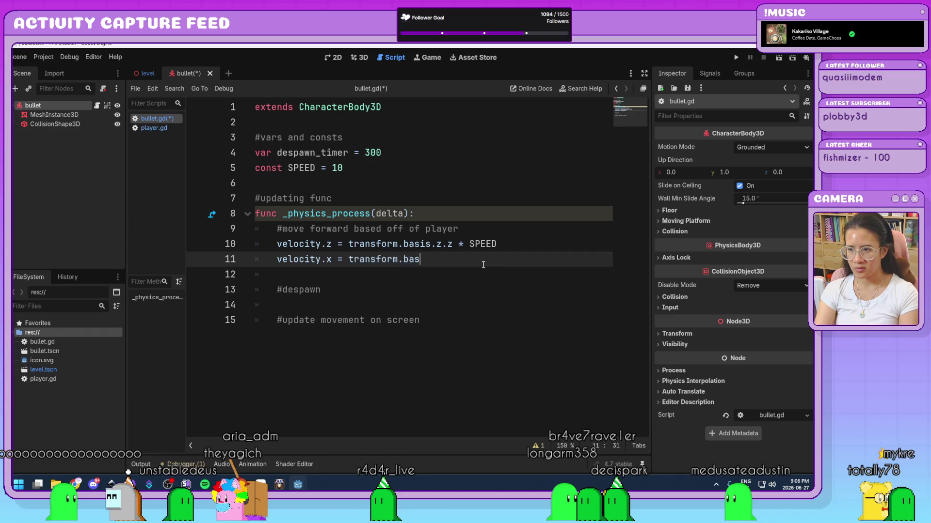
{"action": "type", "text": "z.x "}
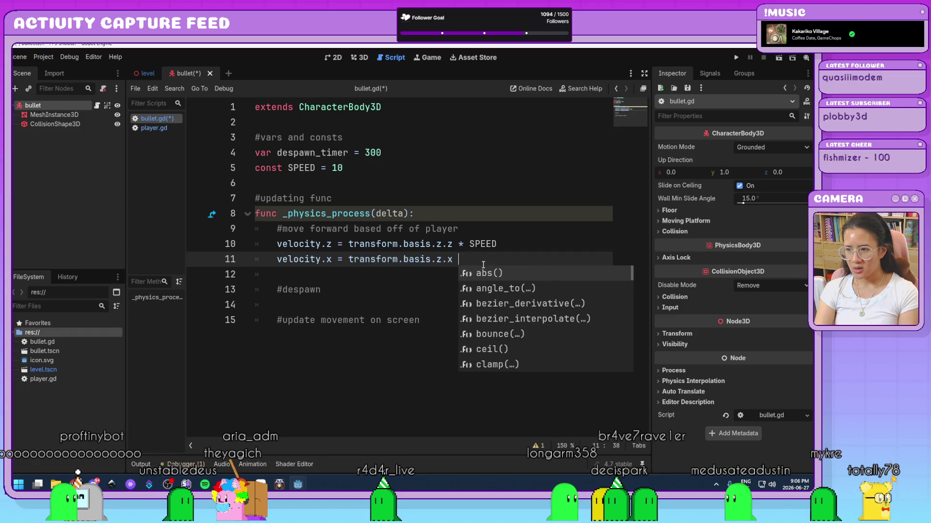
{"action": "type", "text": "* "}
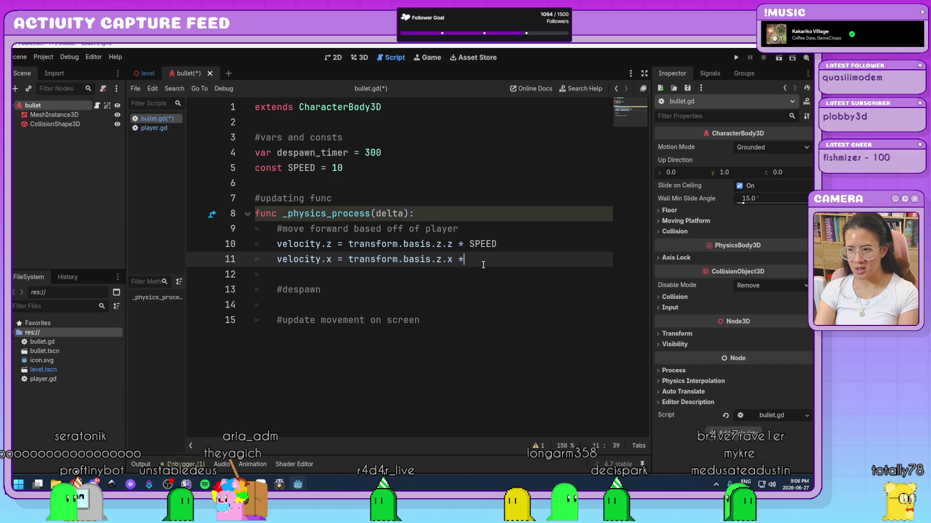
{"action": "type", "text": "SPEED"}
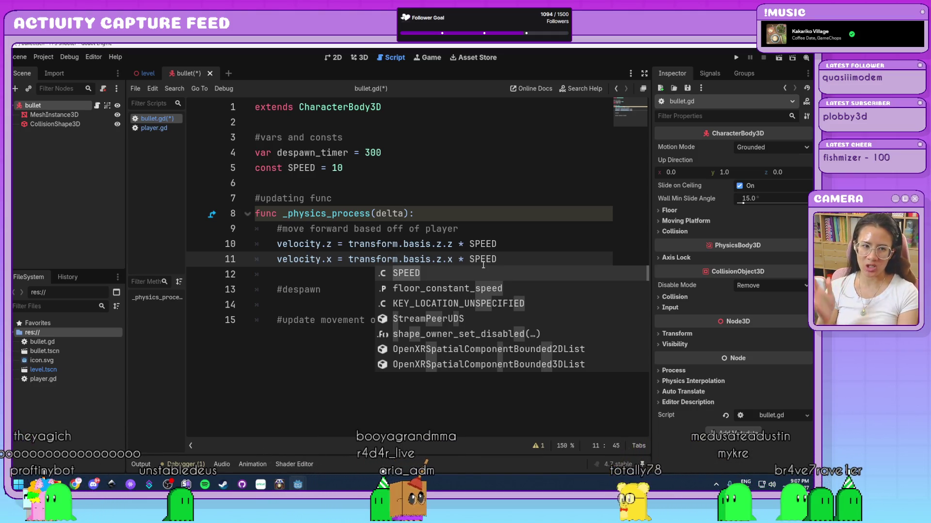
{"action": "left_click", "coordinate": [525, 245]}
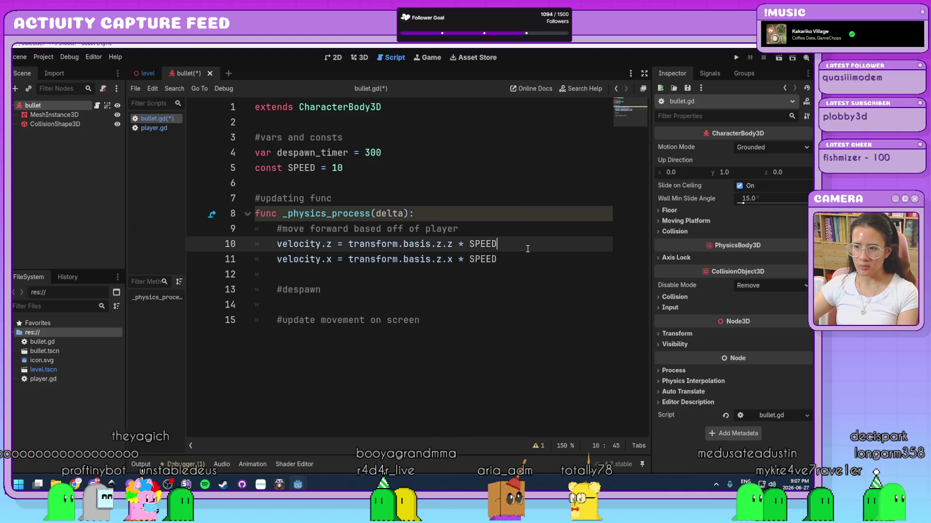
{"action": "left_click", "coordinate": [456, 318]}
{"action": "left_click", "coordinate": [394, 291]}
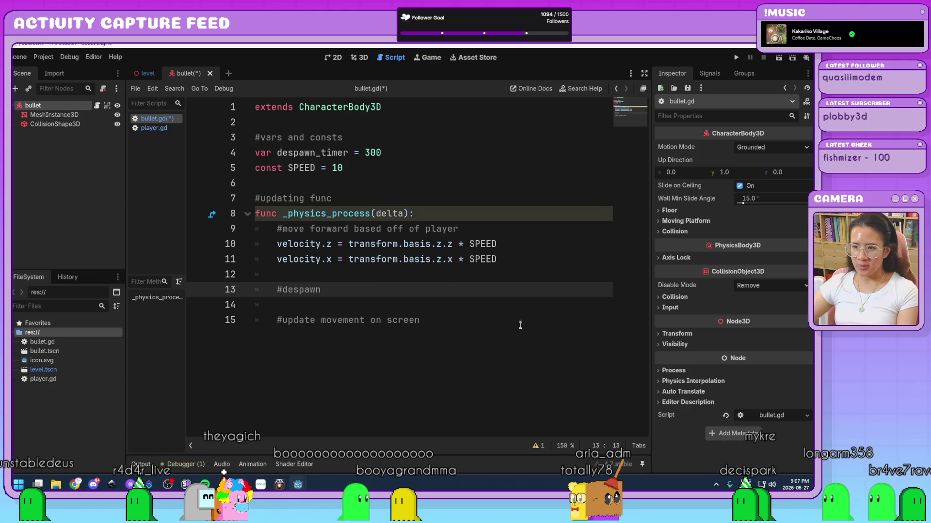
{"action": "key", "text": "Return"}
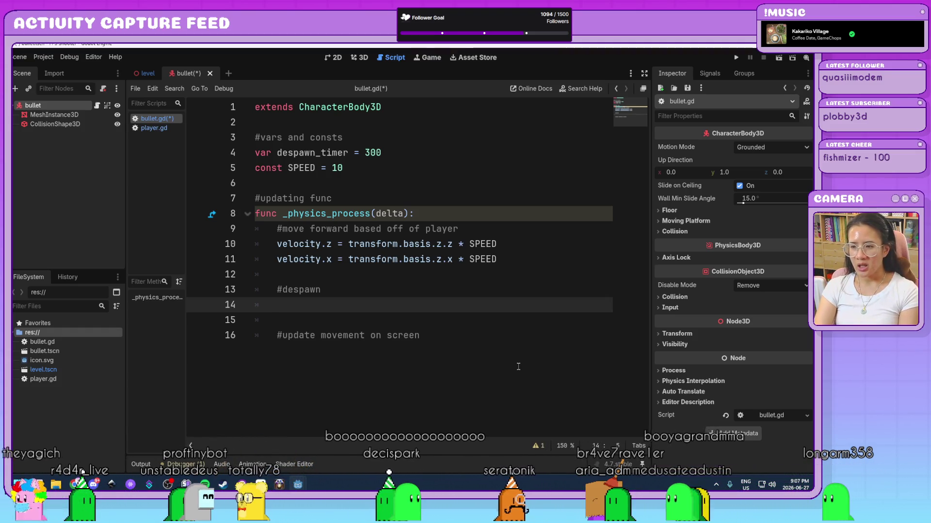
- Decrement despawn_timer by 1 under the despawn comment
{"action": "type", "text": "des"}
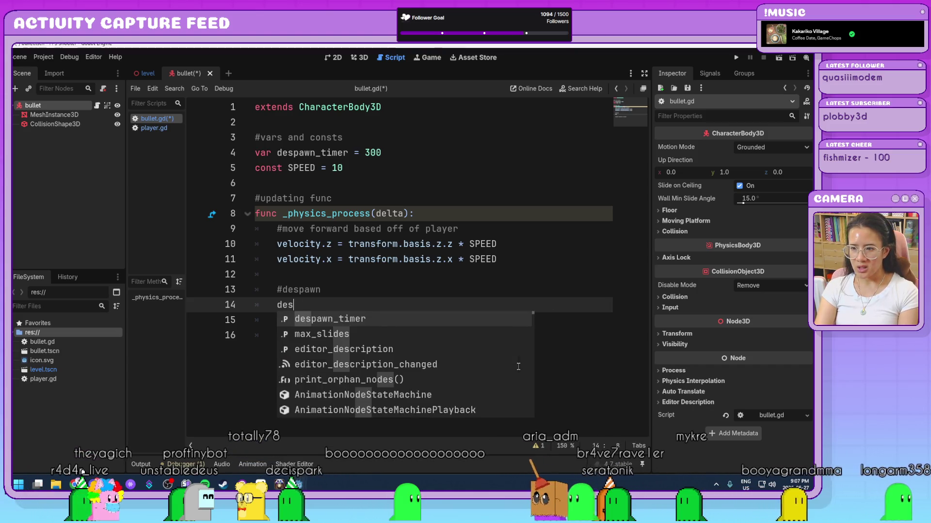
{"action": "key", "text": "Return"}
{"action": "type", "text": "-= 1"}
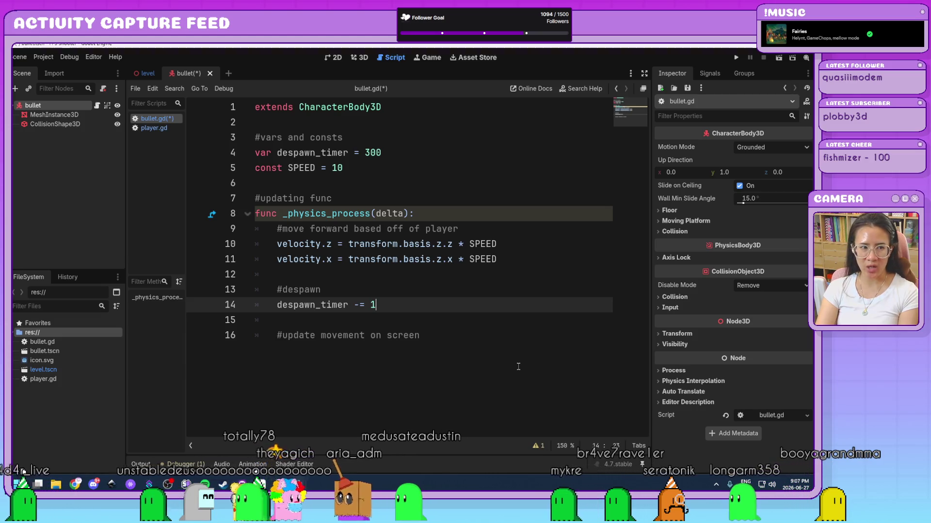
{"action": "key", "text": "Return"}
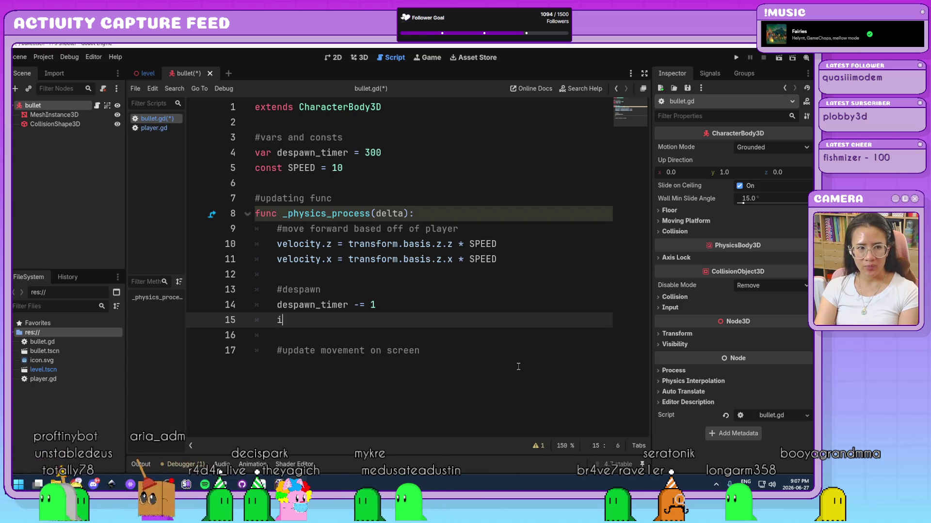
- Add 'if despawn_timer <= 0:' that calls queue_free()
{"action": "type", "text": "_"}
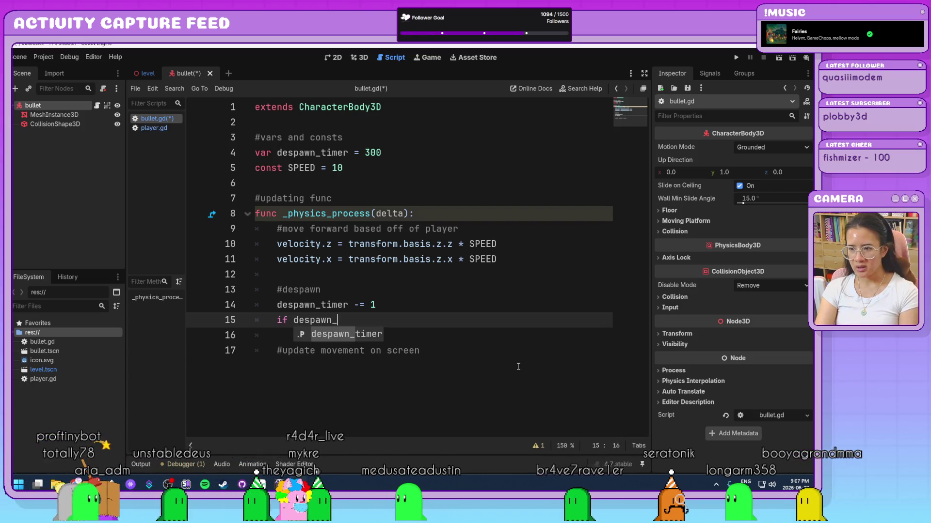
{"action": "key", "text": "Return"}
{"action": "type", "text": "="}
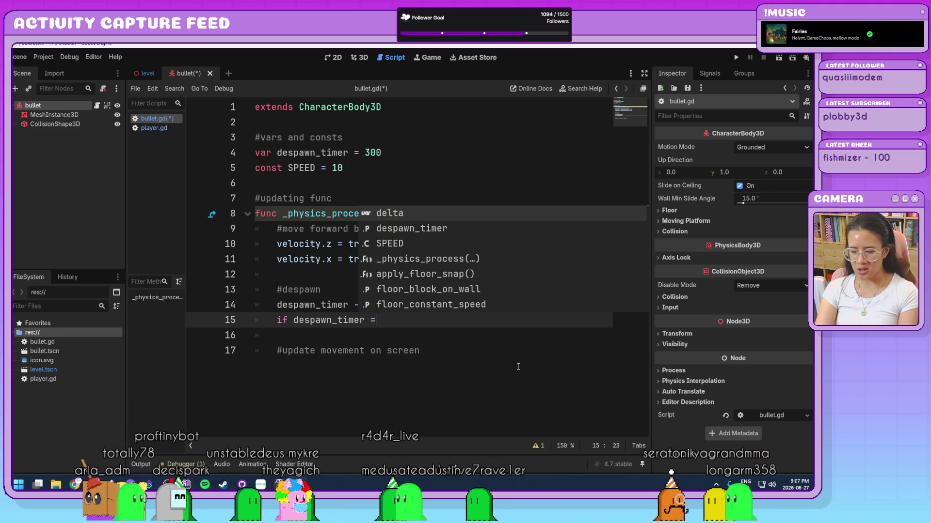
{"action": "key", "text": "BackSpace"}
{"action": "key", "text": "BackSpace"}
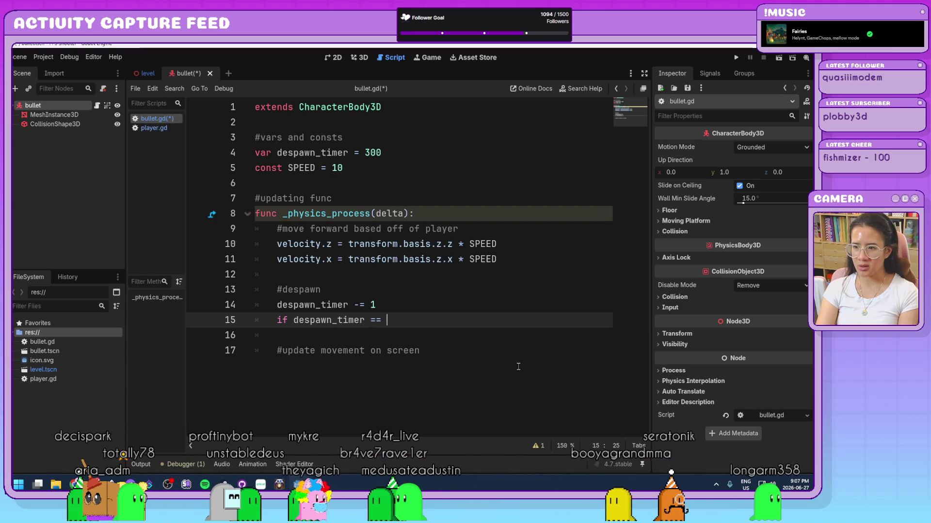
{"action": "key", "text": "BackSpace"}
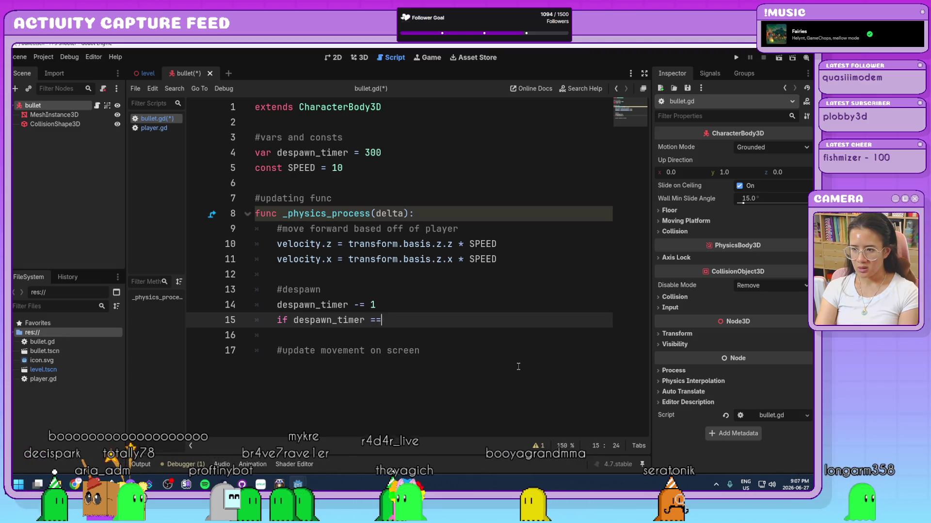
{"action": "key", "text": "BackSpace"}
{"action": "type", "text": "<="}
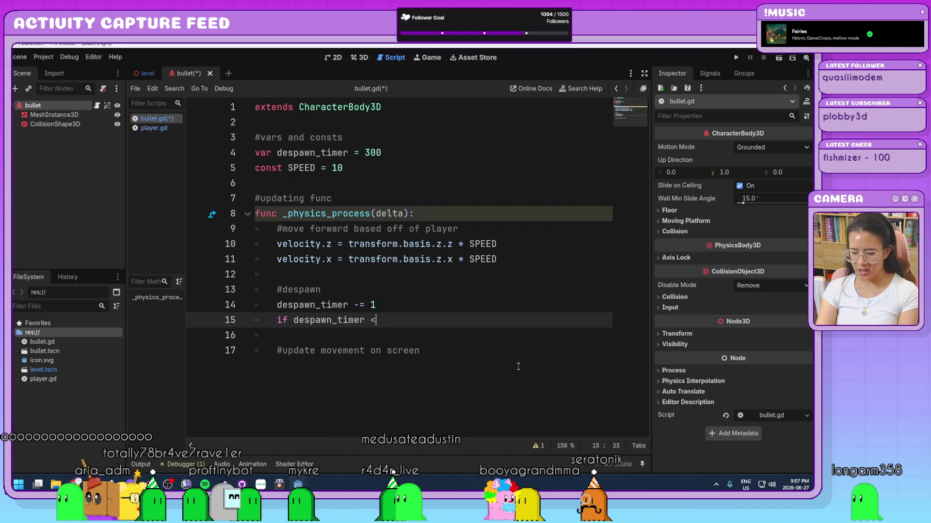
{"action": "type", "text": " 0:"}
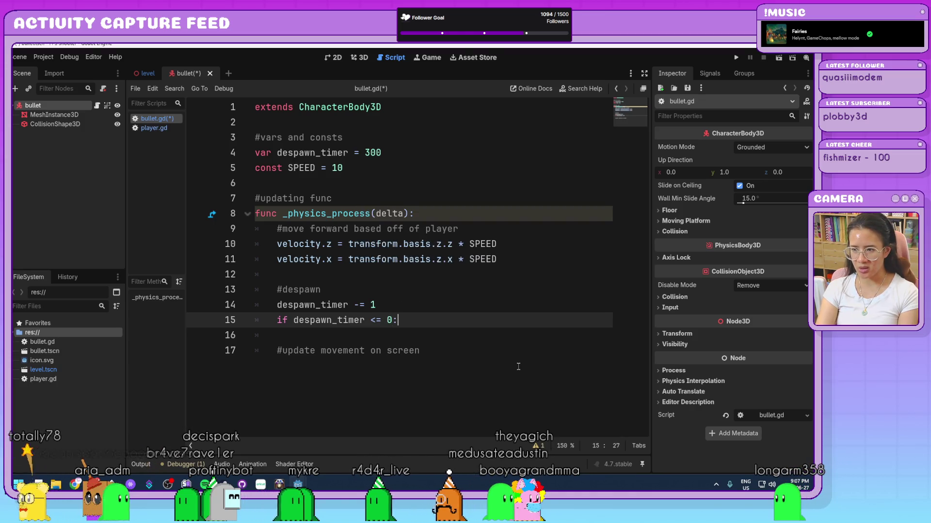
{"action": "key", "text": "Return"}
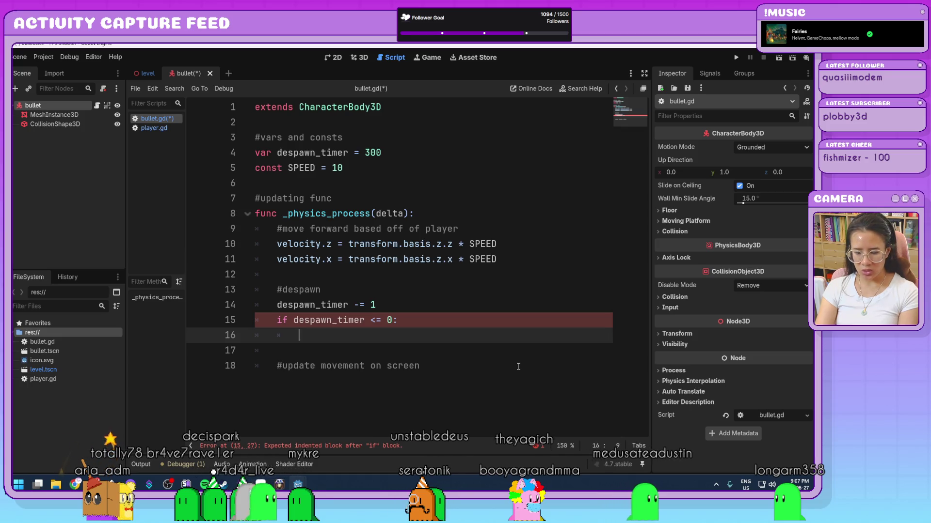
{"action": "type", "text": "queue_free"}
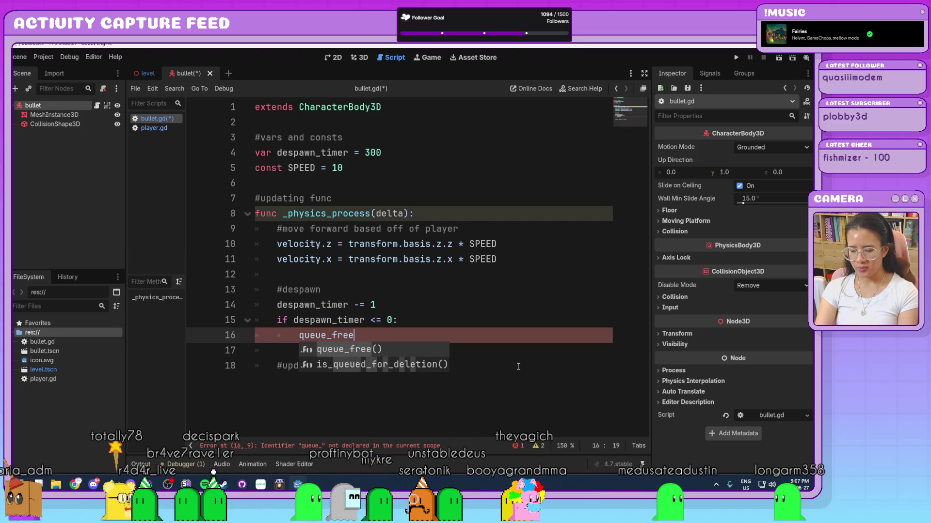
{"action": "key", "text": "Return"}
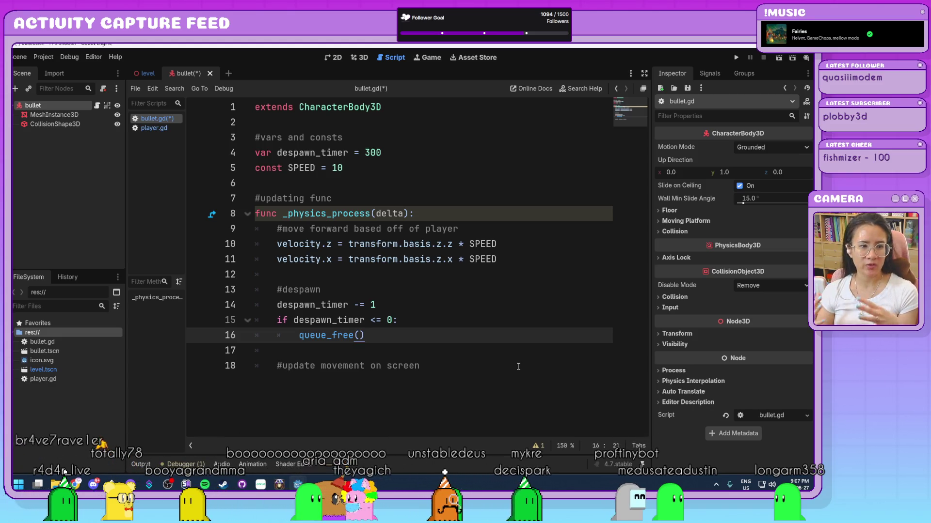
{"action": "left_click", "coordinate": [453, 376]}
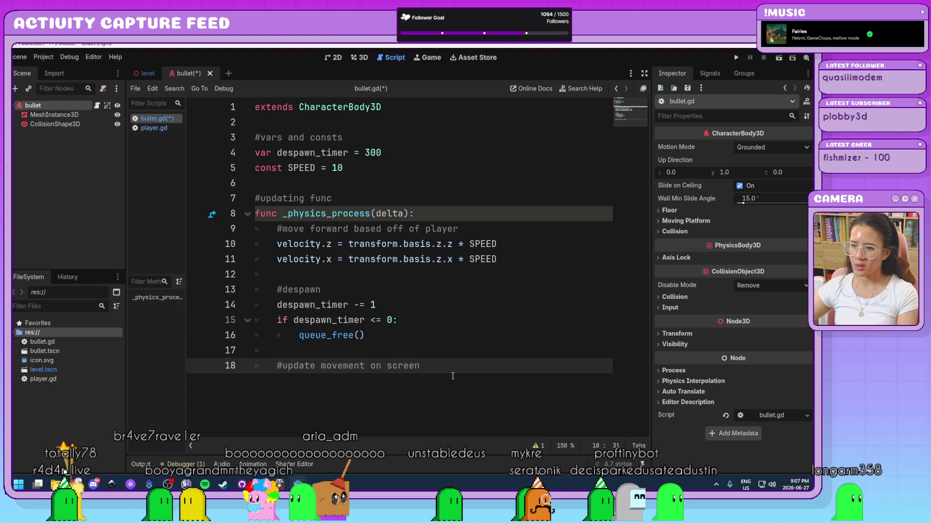
- Call move_and_slide() under the '#update movement on screen' comment
{"action": "key", "text": "Return"}
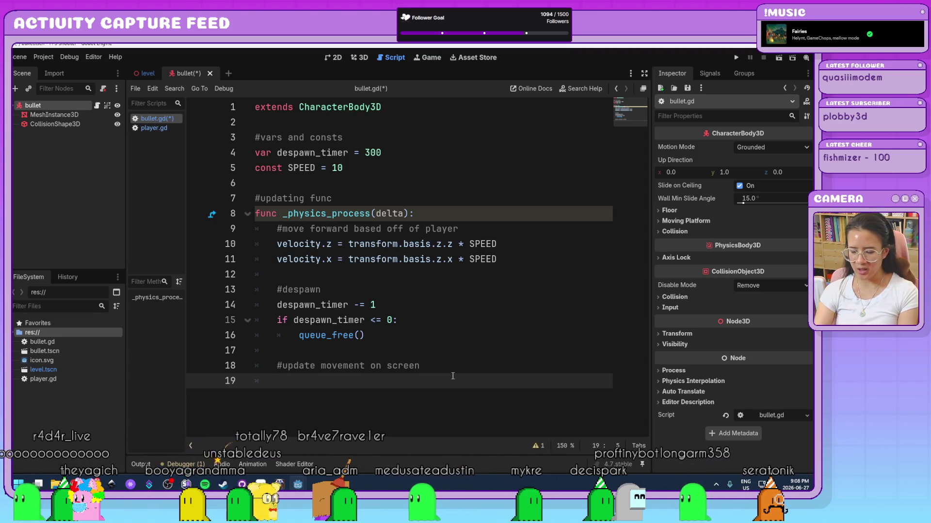
{"action": "key", "text": "ctrl+space"}
{"action": "key", "text": "Return"}
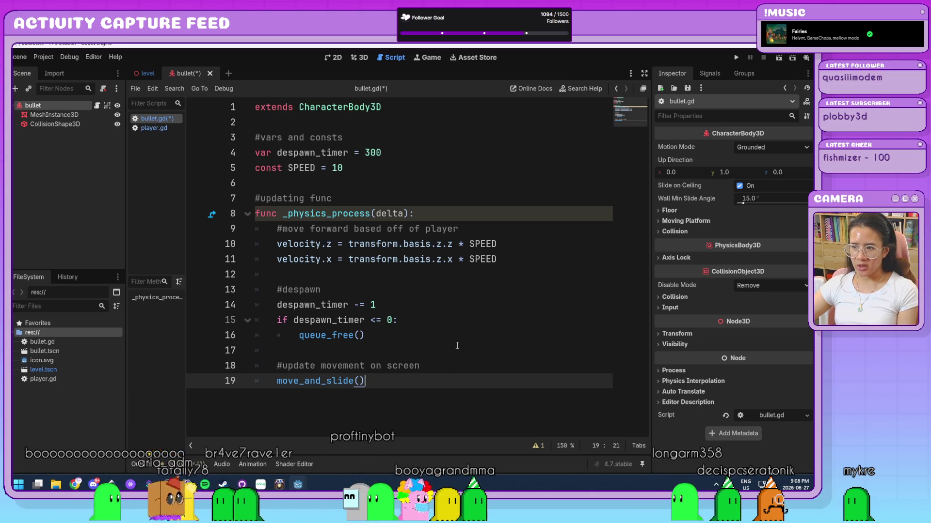
{"action": "scroll", "coordinate": [395, 268], "scroll_direction": "up", "scroll_amount": 2}
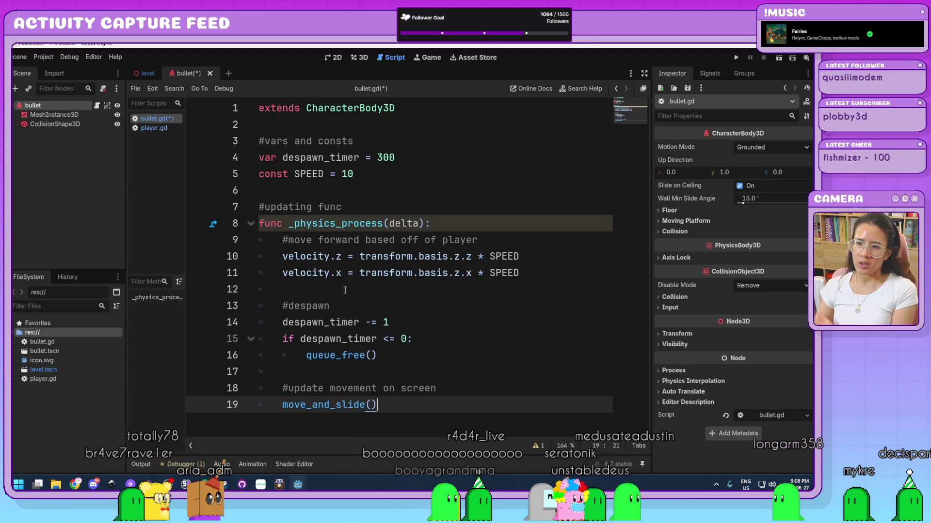
{"action": "left_click", "coordinate": [411, 356]}
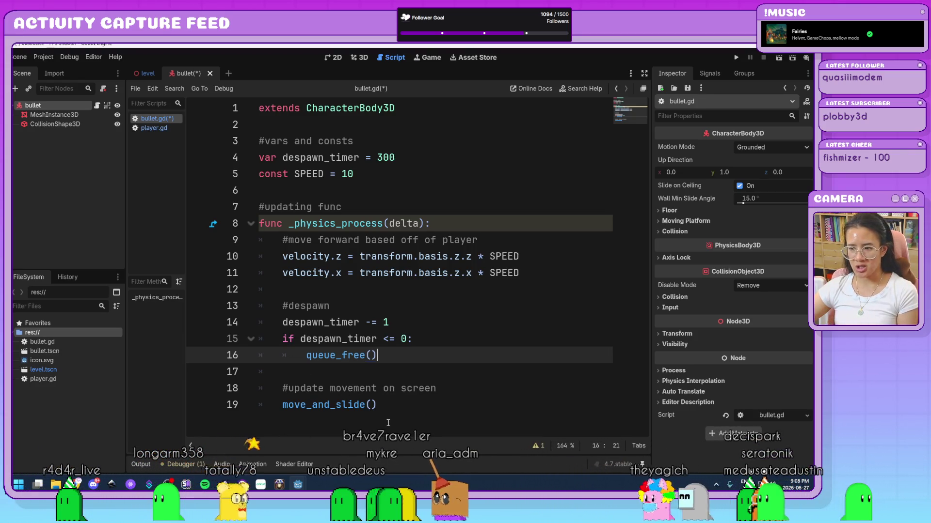
- Review the bullet.gd code and save it with Ctrl+S
{"action": "left_click", "coordinate": [410, 406]}
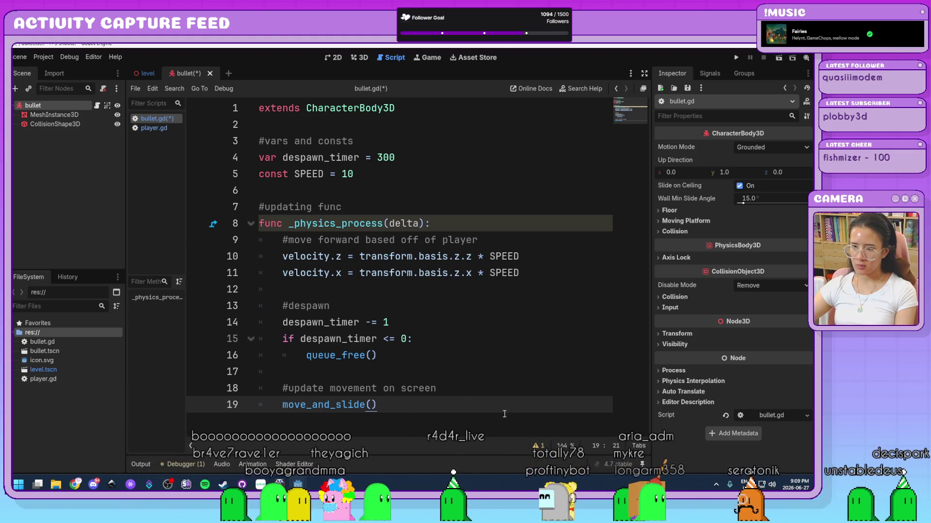
{"action": "key", "text": "ctrl+s"}
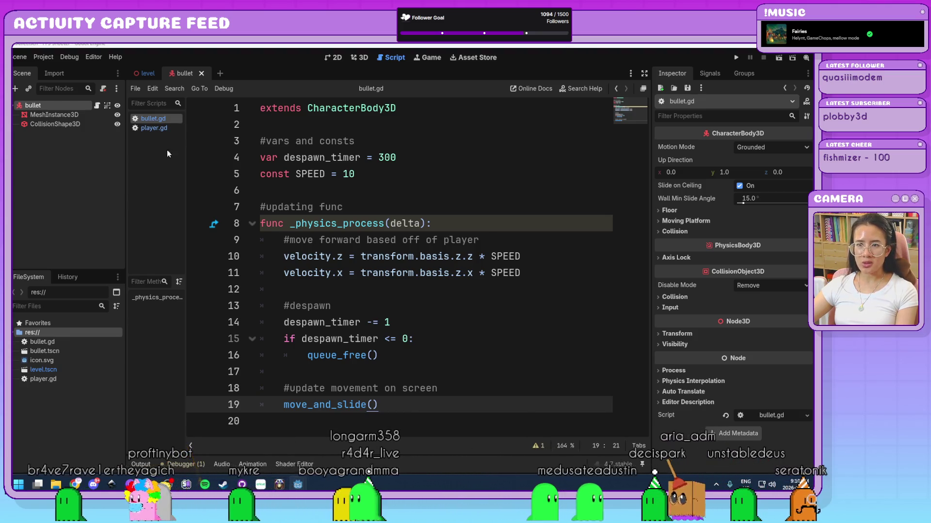
{"action": "left_click", "coordinate": [141, 77]}
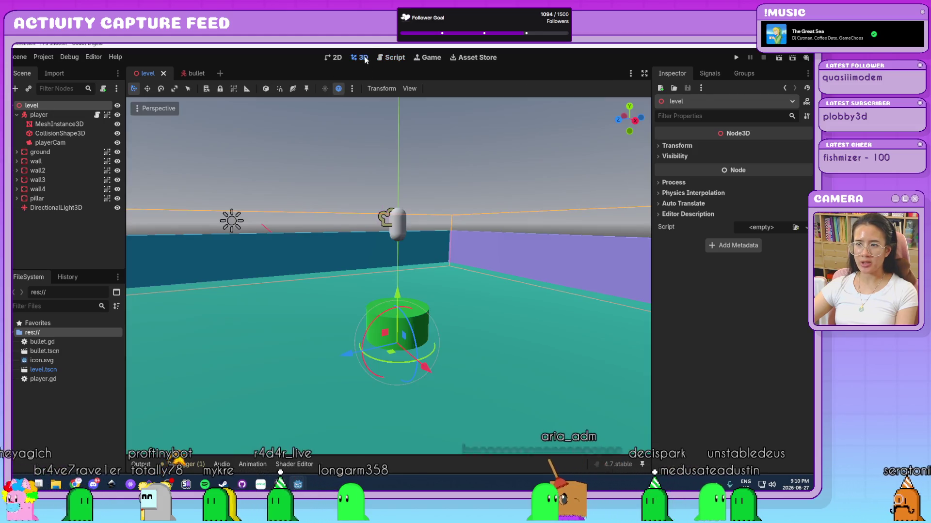
- Add a Marker3D child node under the player in the level's 3D view
{"action": "left_click", "coordinate": [359, 57]}
{"action": "mouse_move", "coordinate": [413, 277]}
{"action": "left_mouse_down"}
{"action": "mouse_move", "coordinate": [424, 301]}
{"action": "mouse_move", "coordinate": [485, 322]}
{"action": "mouse_move", "coordinate": [517, 316]}
{"action": "left_mouse_up"}
{"action": "left_click", "coordinate": [39, 114]}
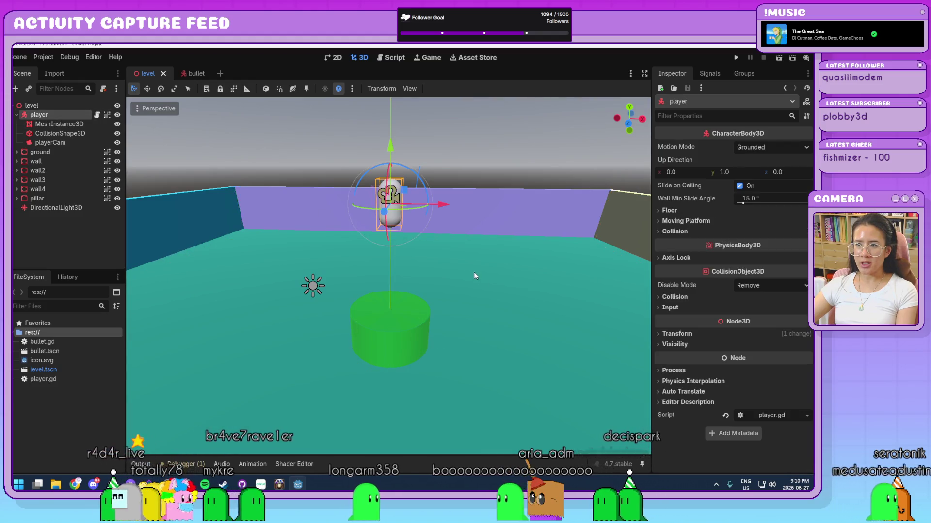
{"action": "left_click_drag", "start_coordinate": [473, 272], "coordinate": [377, 282]}
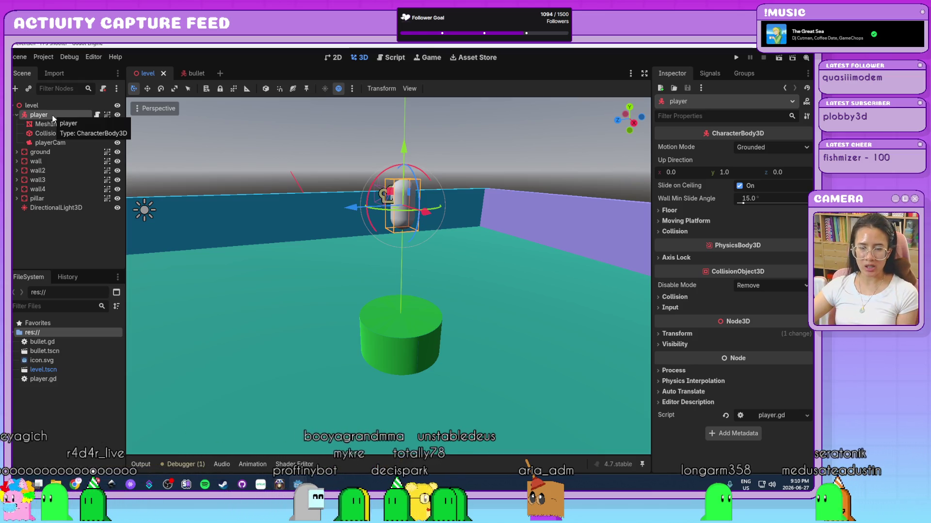
{"action": "right_click", "coordinate": [53, 118]}
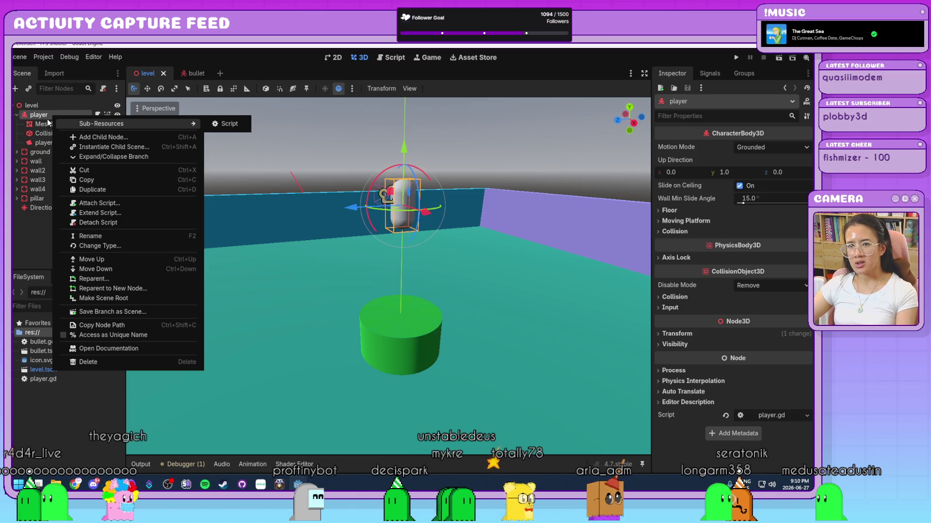
{"action": "left_click", "coordinate": [104, 140]}
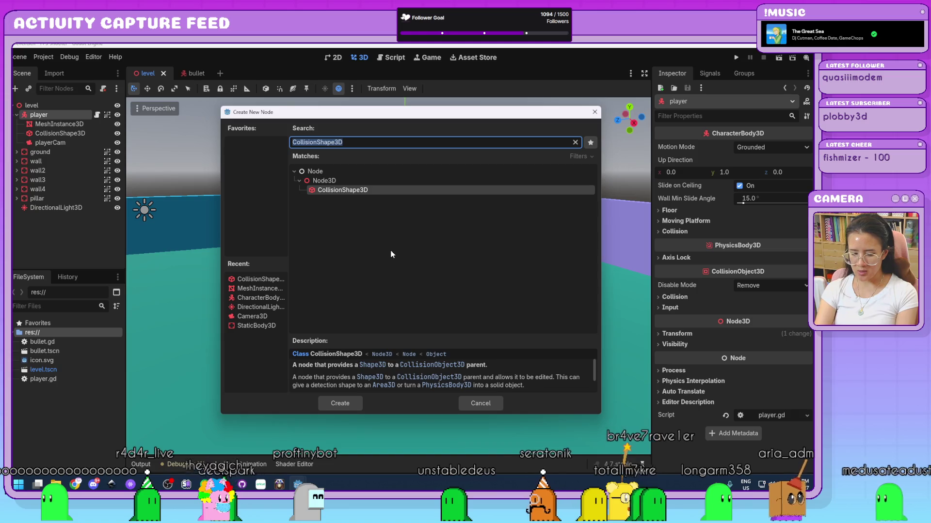
{"action": "type", "text": "marker"}
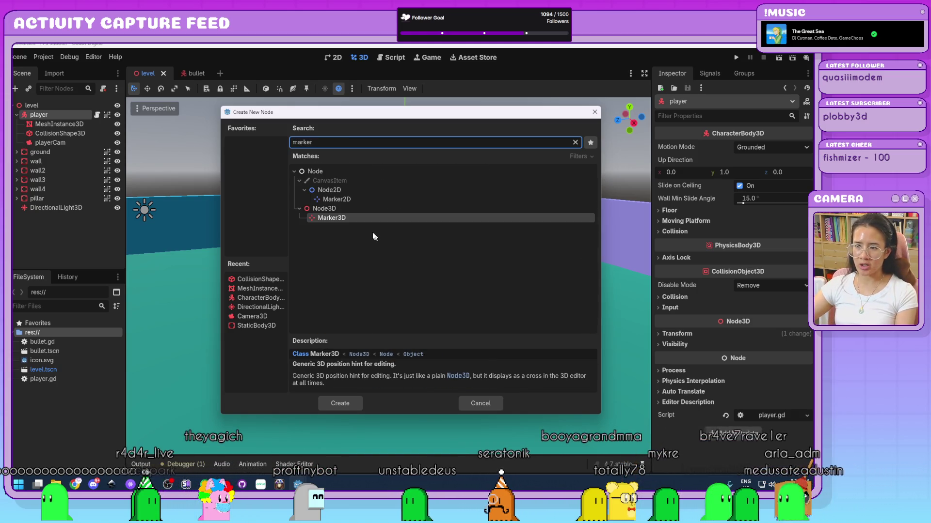
{"action": "left_click", "coordinate": [339, 406]}
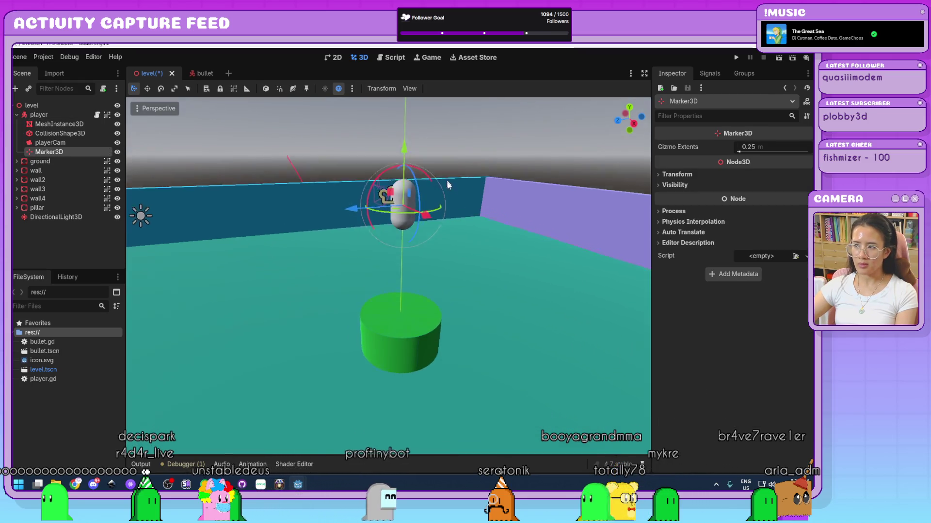
- Move the player's Marker3D to z 1.363 and rotate it 180° on Y
{"action": "mouse_move", "coordinate": [447, 180]}
{"action": "left_mouse_down"}
{"action": "mouse_move", "coordinate": [364, 234]}
{"action": "mouse_move", "coordinate": [319, 236]}
{"action": "left_mouse_up"}
{"action": "scroll", "coordinate": [338, 213], "scroll_direction": "up", "scroll_amount": 3}
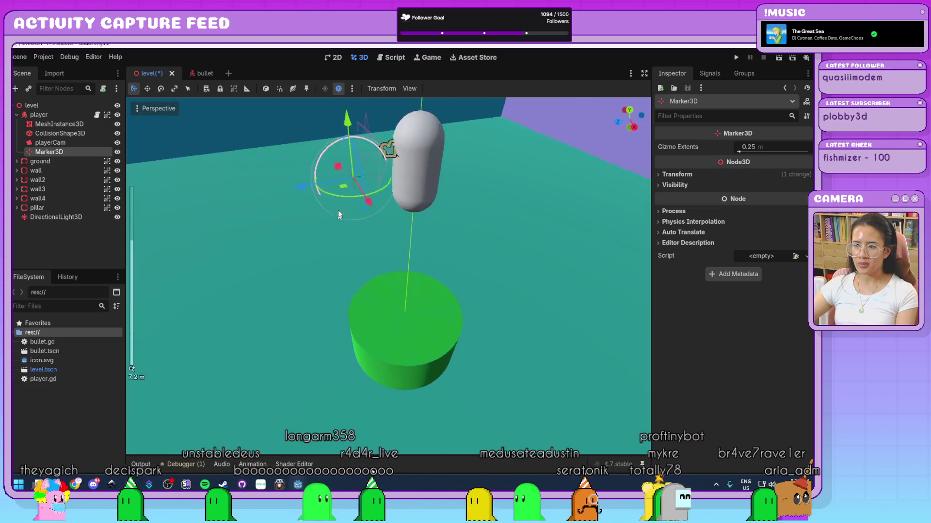
{"action": "scroll", "coordinate": [338, 210], "scroll_direction": "up", "scroll_amount": 4}
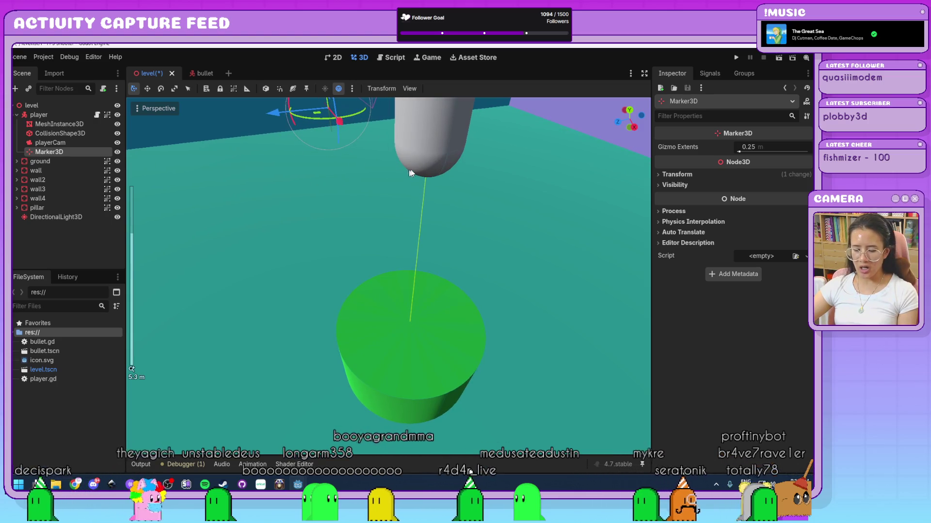
{"action": "scroll", "coordinate": [422, 189], "scroll_direction": "down", "scroll_amount": 10}
{"action": "scroll", "coordinate": [434, 208], "scroll_direction": "up", "scroll_amount": 5}
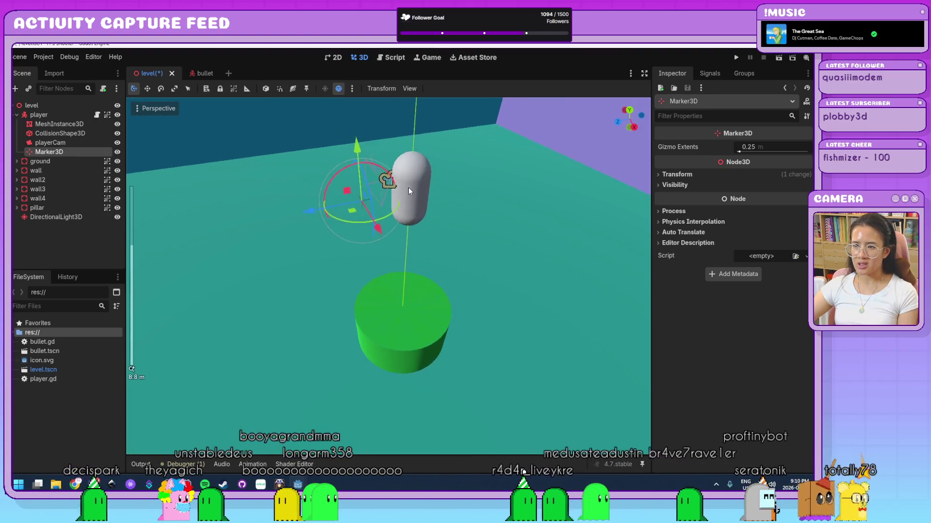
{"action": "scroll", "coordinate": [400, 183], "scroll_direction": "down", "scroll_amount": 3}
{"action": "scroll", "coordinate": [367, 288], "scroll_direction": "up", "scroll_amount": 5}
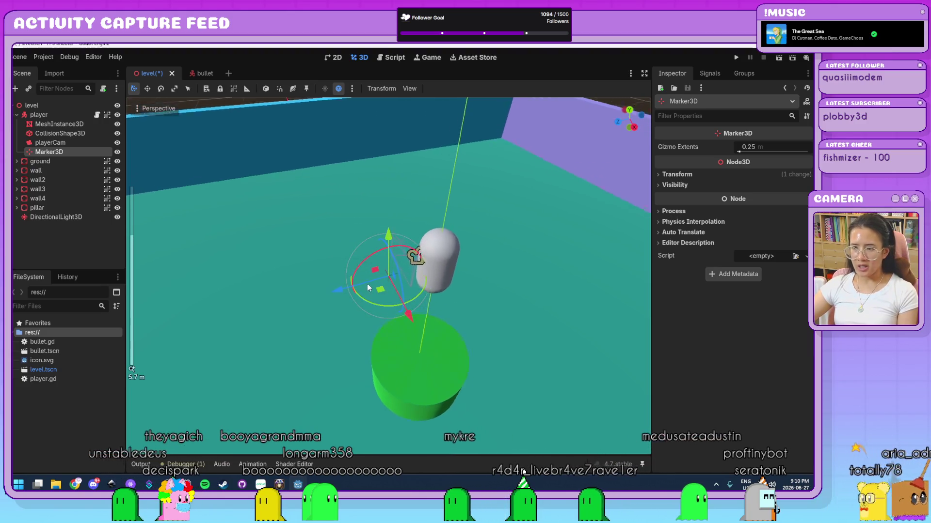
{"action": "scroll", "coordinate": [367, 288], "scroll_direction": "up", "scroll_amount": 10}
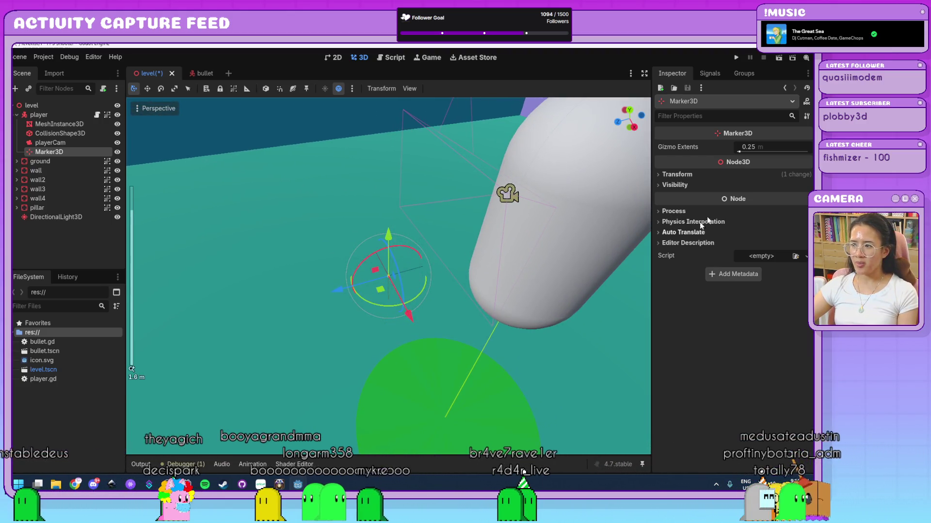
{"action": "left_click", "coordinate": [717, 174]}
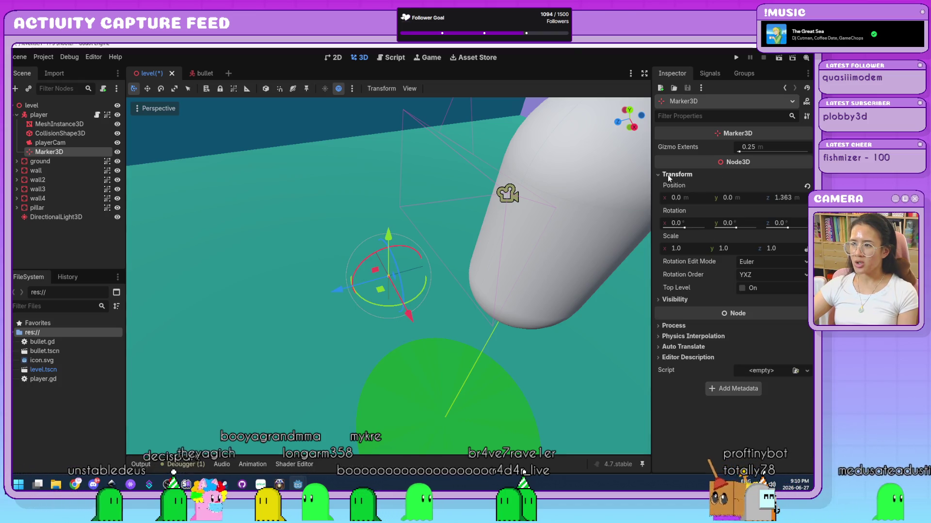
{"action": "left_click", "coordinate": [725, 225]}
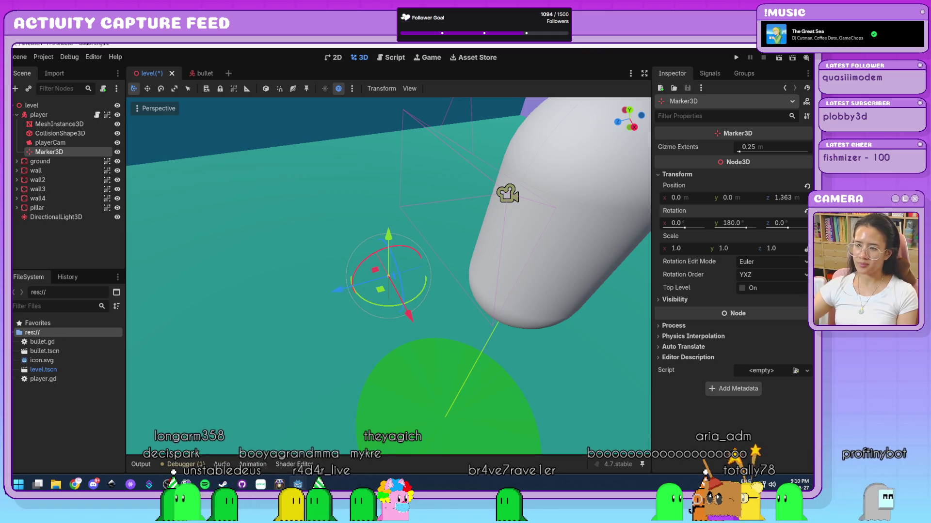
{"action": "left_click", "coordinate": [541, 412]}
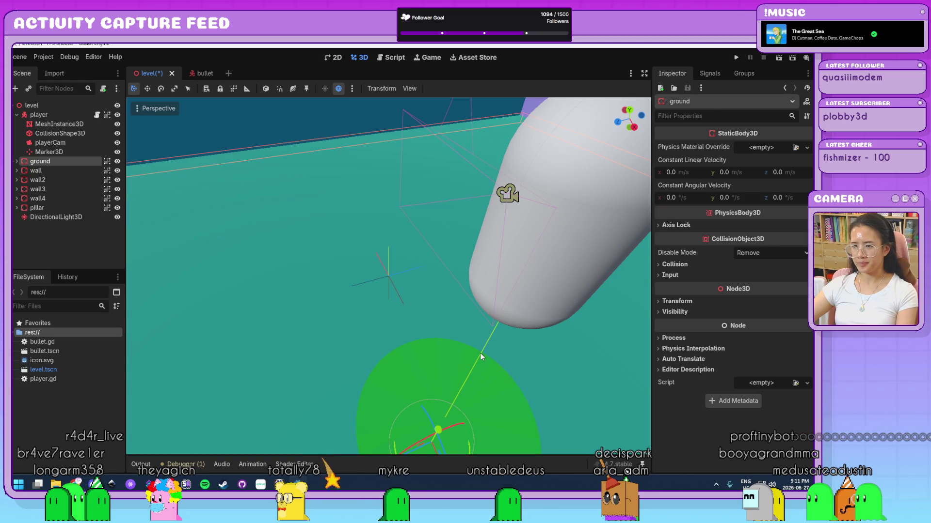
{"action": "left_click", "coordinate": [39, 152]}
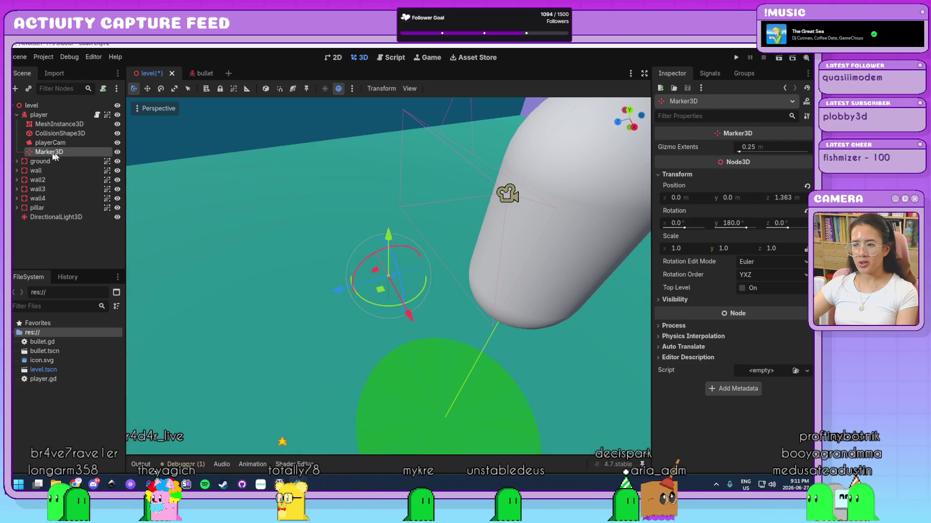
- Rename the player's Marker3D node to bulletSpawner
{"action": "left_click", "coordinate": [31, 152]}
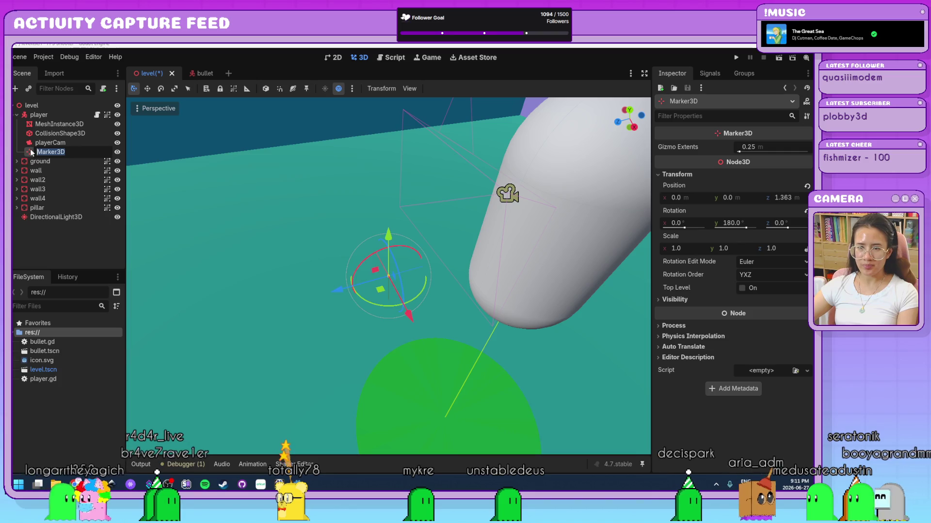
{"action": "type", "text": "bullet"}
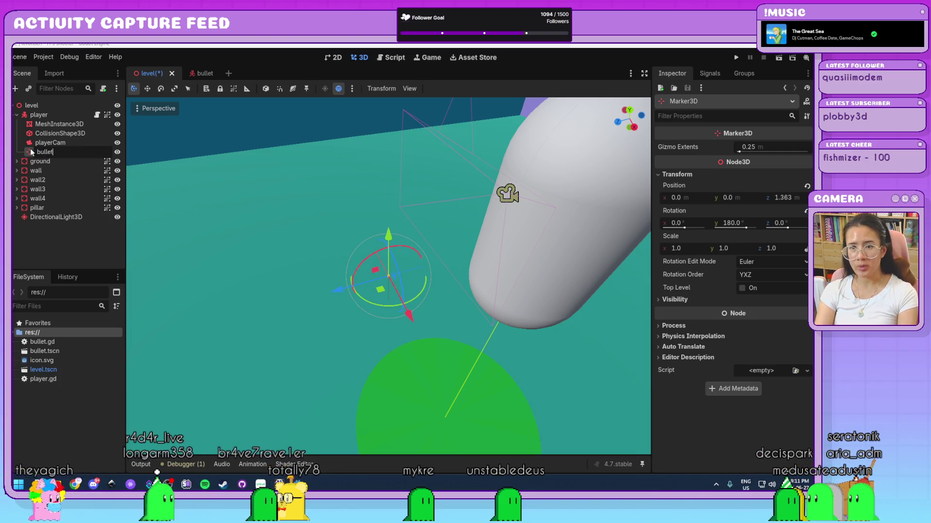
{"action": "type", "text": "Spawner"}
{"action": "key", "text": "Return"}
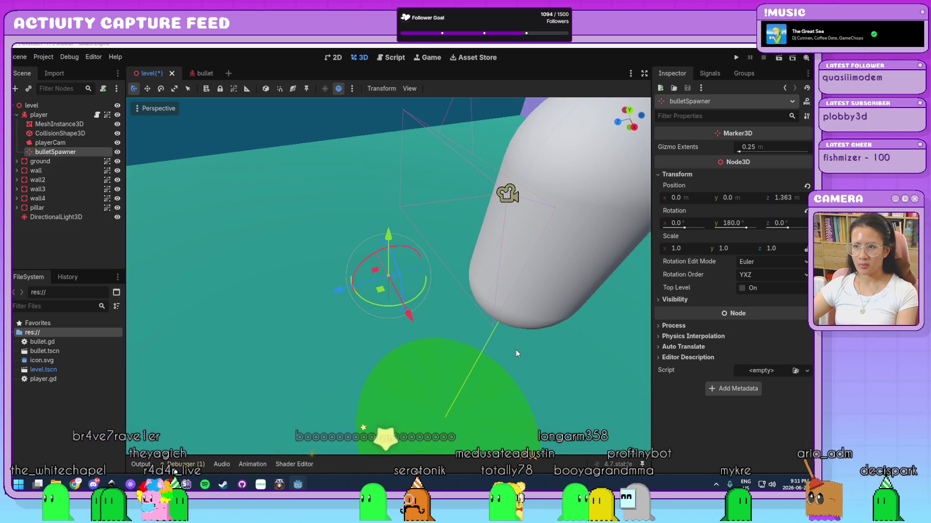
- Raise bulletSpawner slightly to y 0.064 m
{"action": "mouse_move", "coordinate": [506, 349]}
{"action": "left_mouse_down"}
{"action": "mouse_move", "coordinate": [502, 332]}
{"action": "mouse_move", "coordinate": [437, 275]}
{"action": "mouse_move", "coordinate": [461, 287]}
{"action": "mouse_move", "coordinate": [467, 304]}
{"action": "left_mouse_up"}
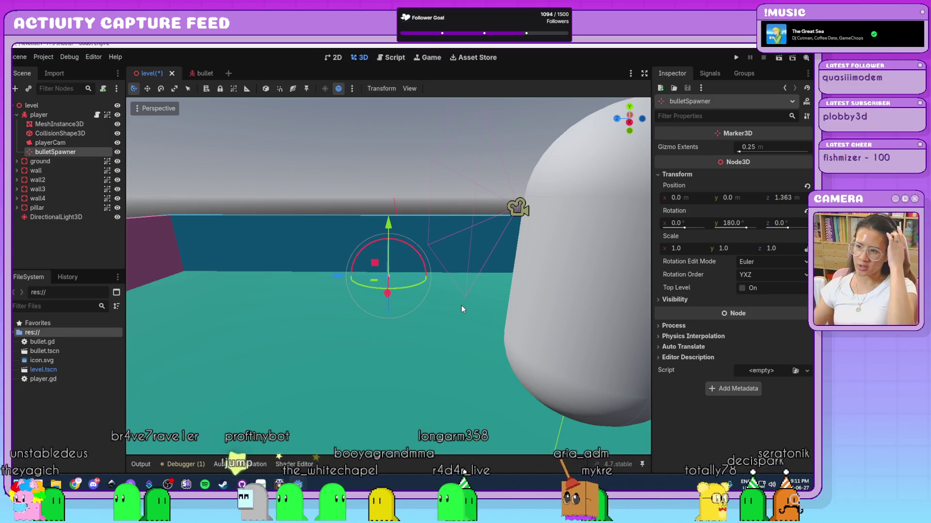
{"action": "left_click_drag", "start_coordinate": [388, 223], "coordinate": [396, 217]}
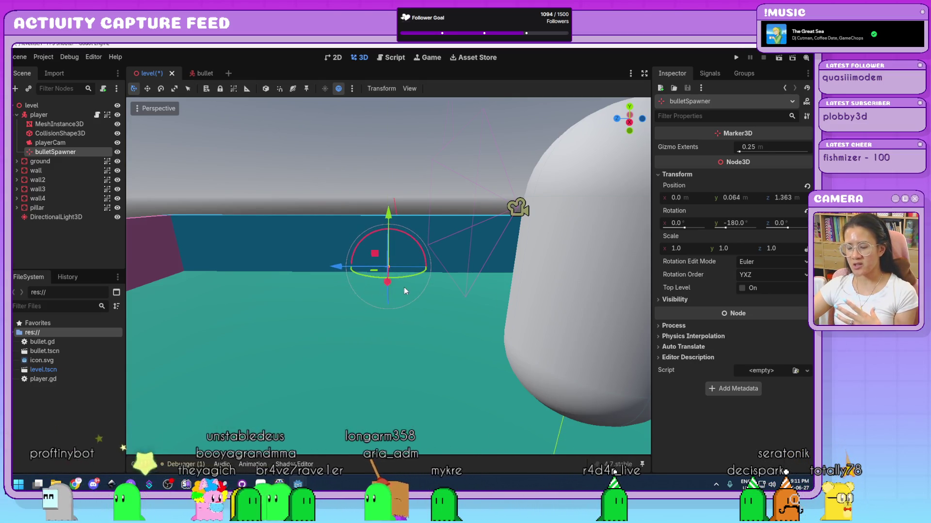
{"action": "mouse_move", "coordinate": [508, 318]}
{"action": "left_mouse_down"}
{"action": "mouse_move", "coordinate": [441, 309]}
{"action": "mouse_move", "coordinate": [588, 342]}
{"action": "mouse_move", "coordinate": [631, 339]}
{"action": "mouse_move", "coordinate": [525, 318]}
{"action": "mouse_move", "coordinate": [492, 330]}
{"action": "left_mouse_up"}
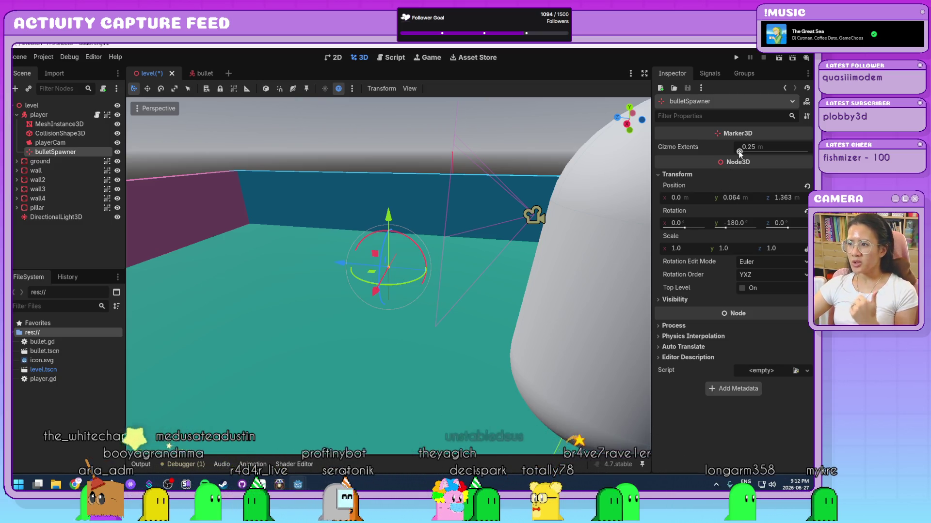
- Enlarge the bulletSpawner gizmo extents to 0.85 m and clear the selection
{"action": "left_click_drag", "start_coordinate": [739, 153], "coordinate": [751, 153]}
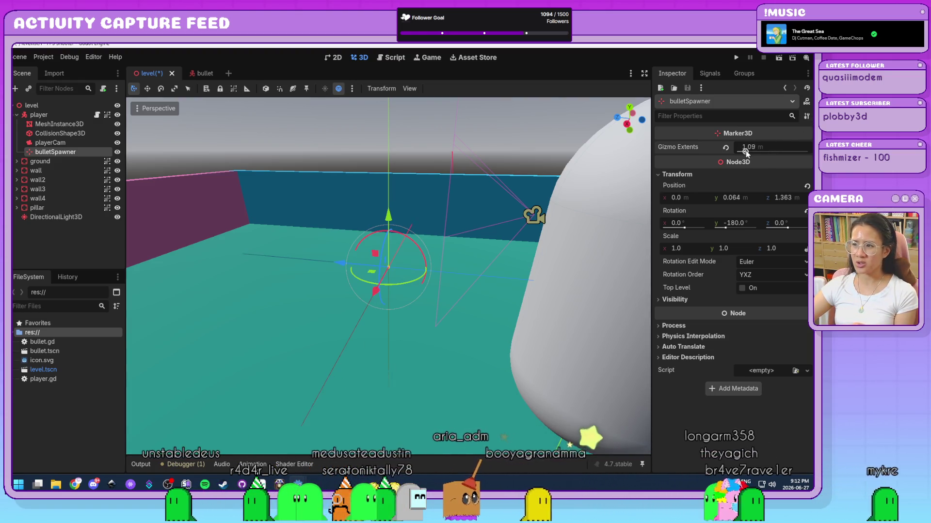
{"action": "left_click_drag", "start_coordinate": [588, 206], "coordinate": [496, 280]}
{"action": "scroll", "coordinate": [496, 277], "scroll_direction": "down", "scroll_amount": 5}
{"action": "scroll", "coordinate": [496, 278], "scroll_direction": "up", "scroll_amount": 10}
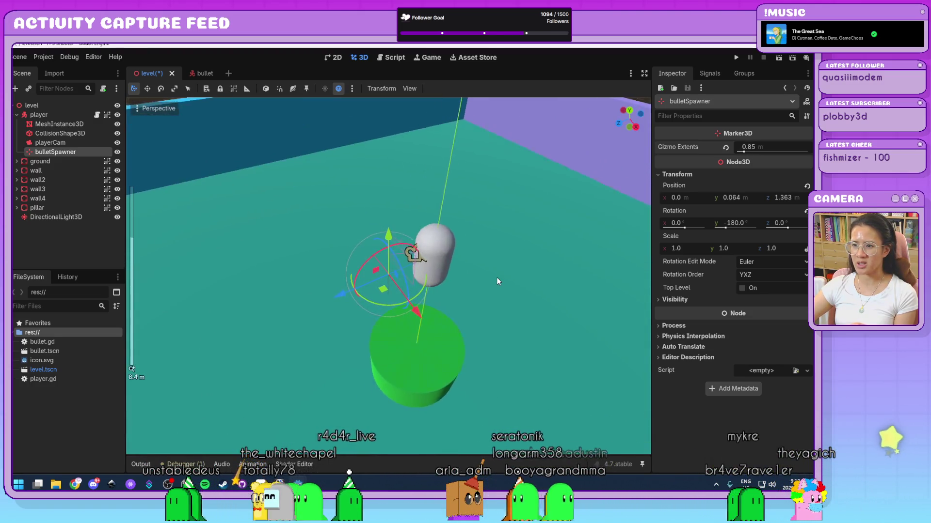
{"action": "mouse_move", "coordinate": [507, 288]}
{"action": "left_mouse_down"}
{"action": "mouse_move", "coordinate": [446, 237]}
{"action": "mouse_move", "coordinate": [472, 247]}
{"action": "left_mouse_up"}
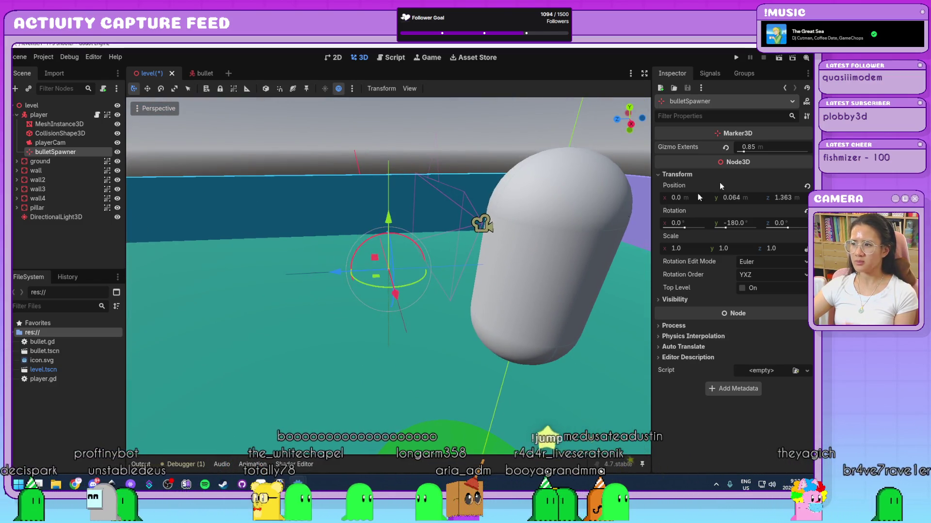
{"action": "left_click", "coordinate": [80, 242]}
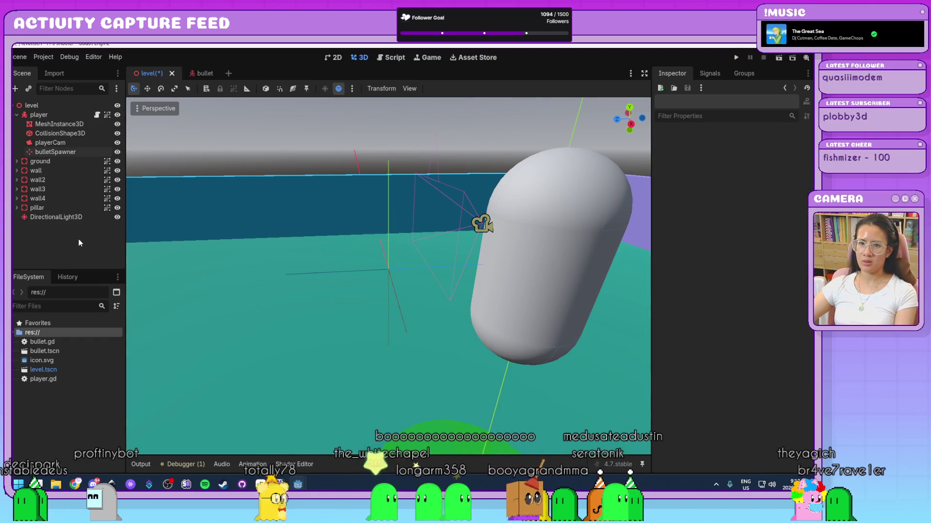
- Select bulletSpawner and begin attaching a GDScript at res://bullet_spawner.gd
{"action": "left_click", "coordinate": [88, 152]}
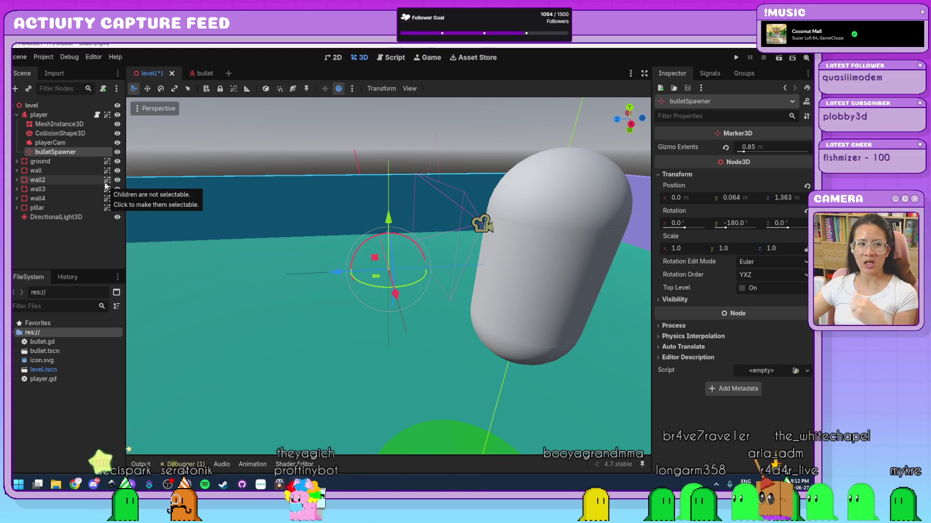
{"action": "left_click", "coordinate": [103, 90]}
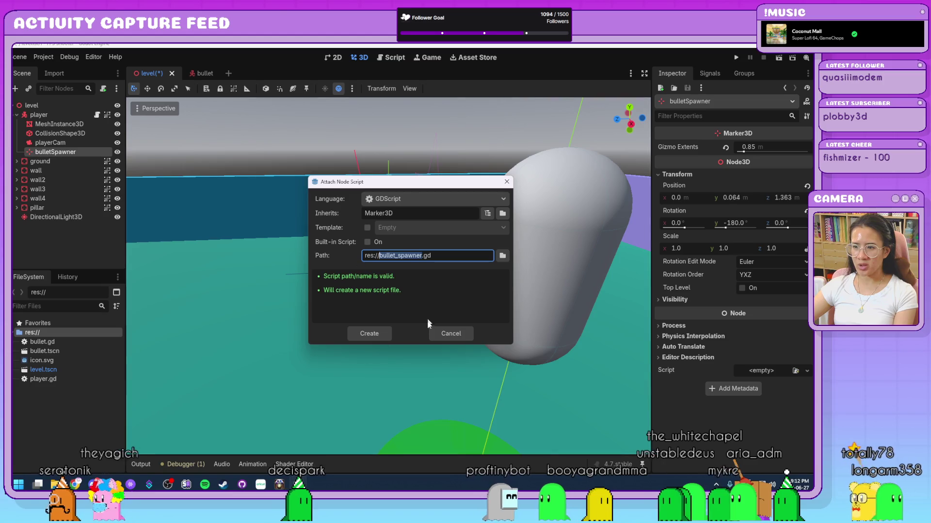
- Create bullet_spawner.gd with comments: vars and consts, updating function, if we shoot, fire bullet
{"action": "left_click", "coordinate": [369, 335]}
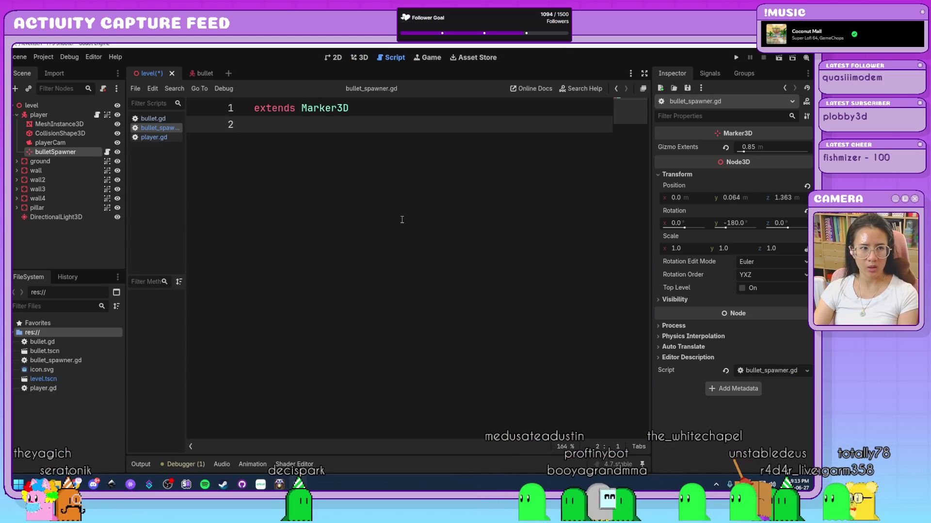
{"action": "key", "text": "Return"}
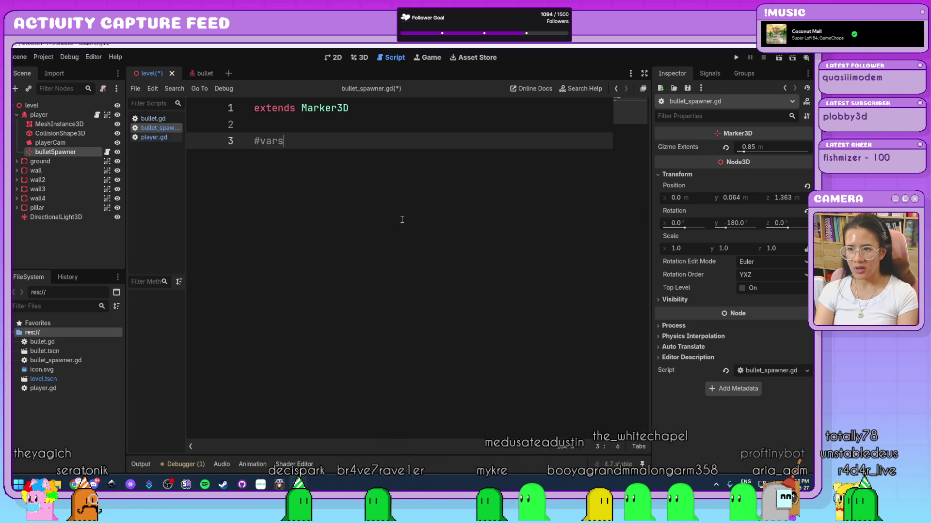
{"action": "type", "text": "and cons"}
{"action": "key", "text": "Return"}
{"action": "key", "text": "Return"}
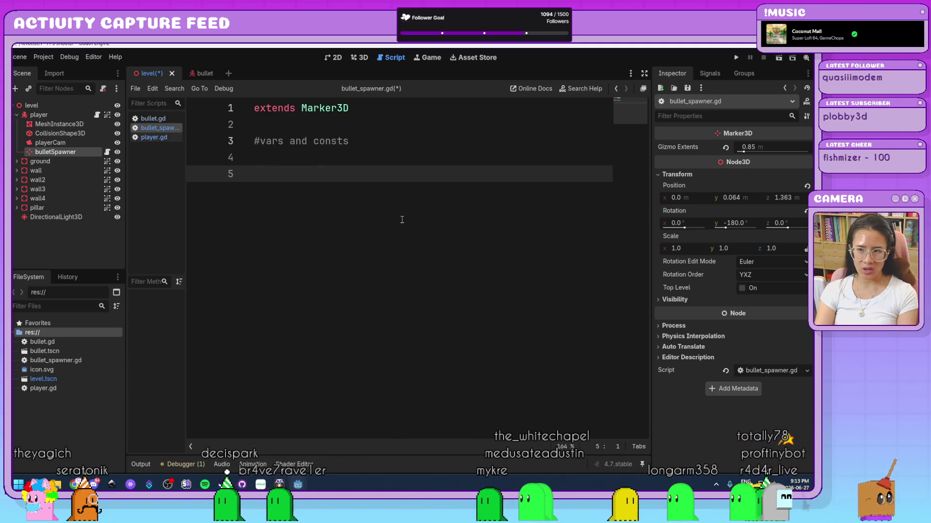
{"action": "key", "text": "Return"}
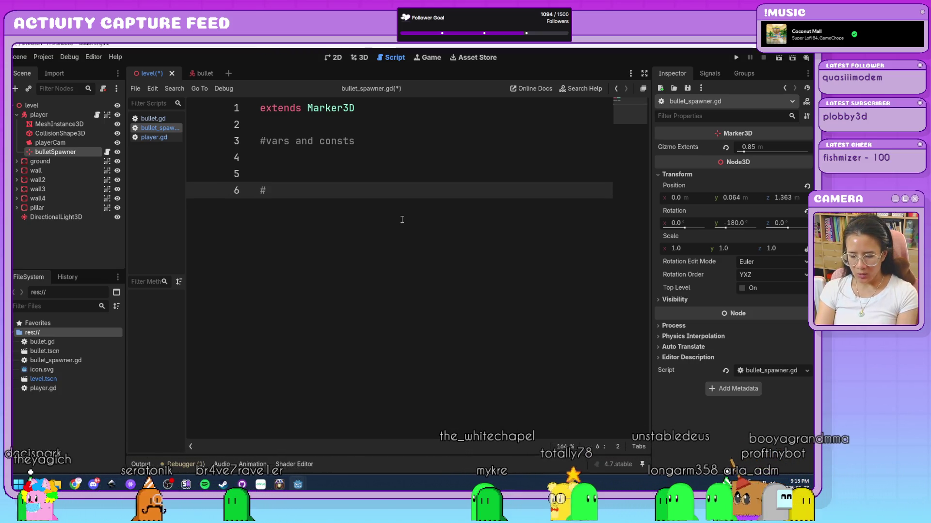
{"action": "type", "text": "updating function"}
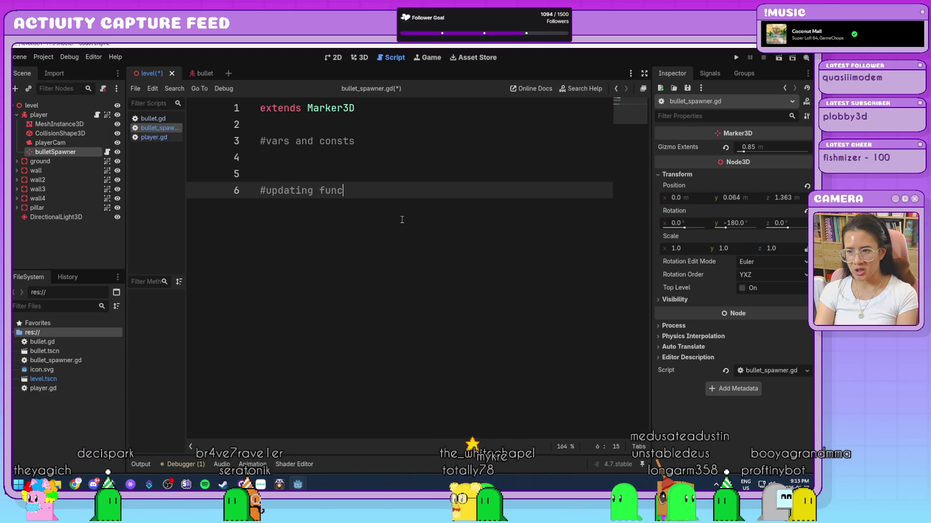
{"action": "key", "text": "Return"}
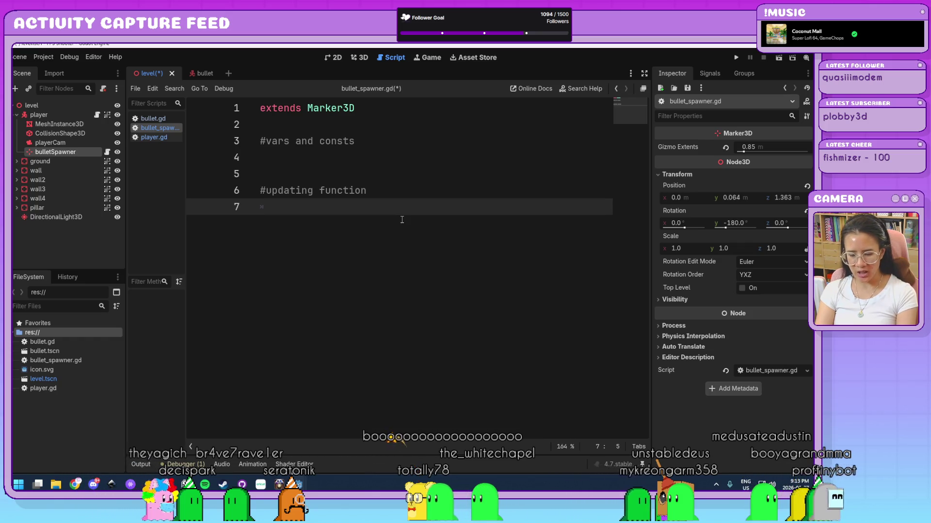
{"action": "type", "text": "#if we s"}
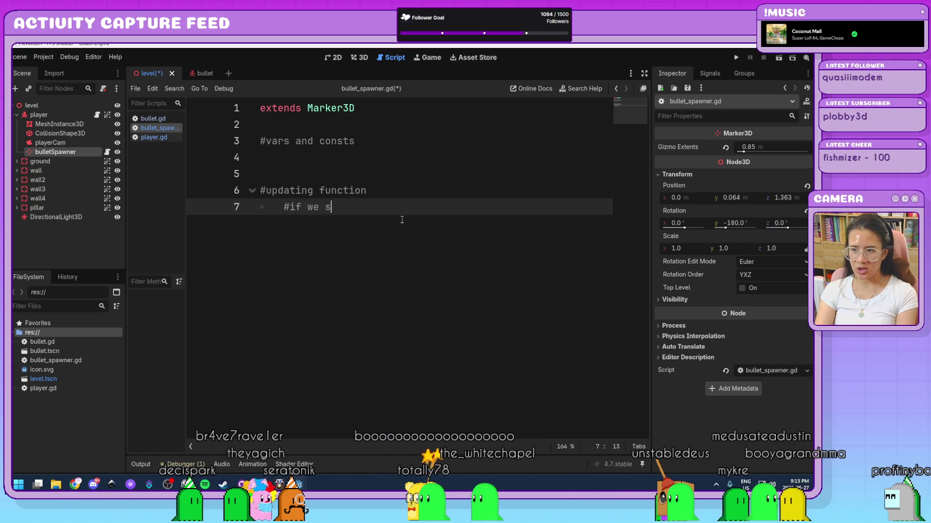
{"action": "type", "text": "hoot"}
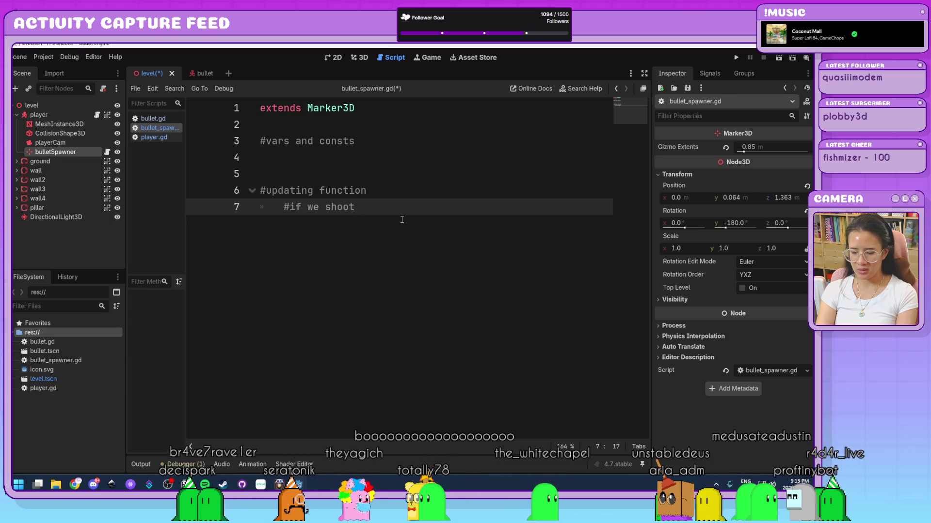
{"action": "type", "text": ", fire bullet"}
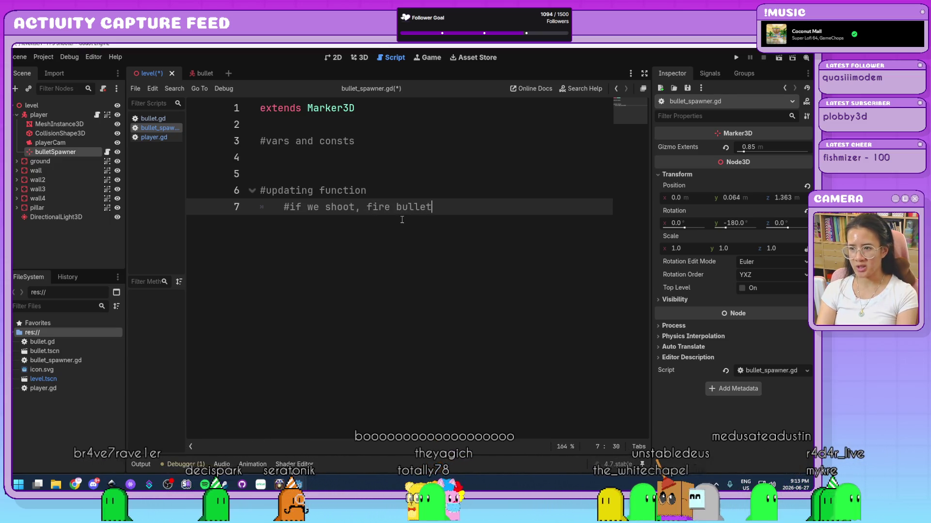
{"action": "key", "text": "Up"}
{"action": "key", "text": "Up"}
{"action": "key", "text": "Up"}
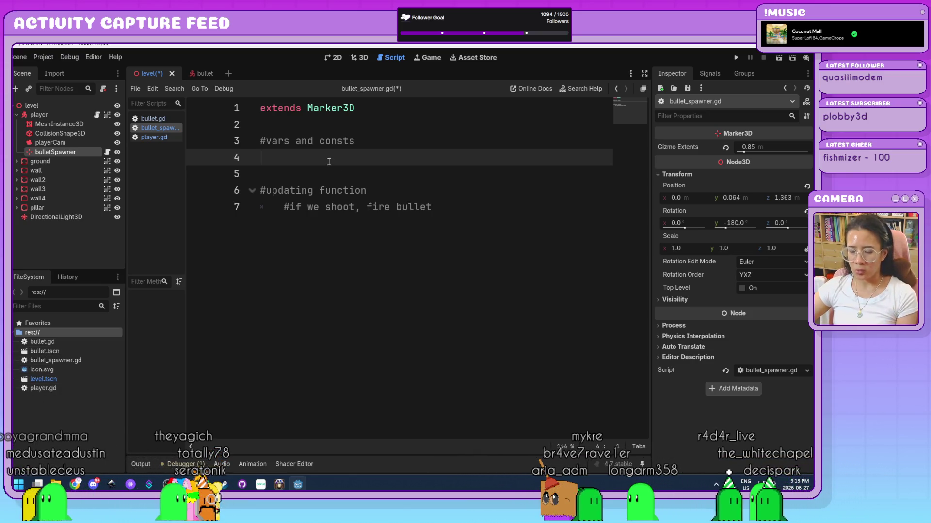
{"action": "type", "text": "@onready"}
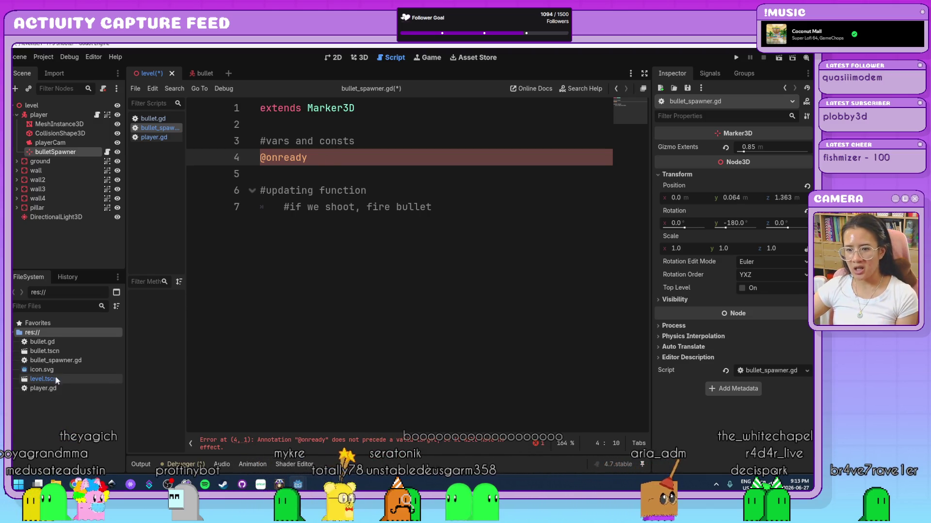
{"action": "type", "text": "var "}
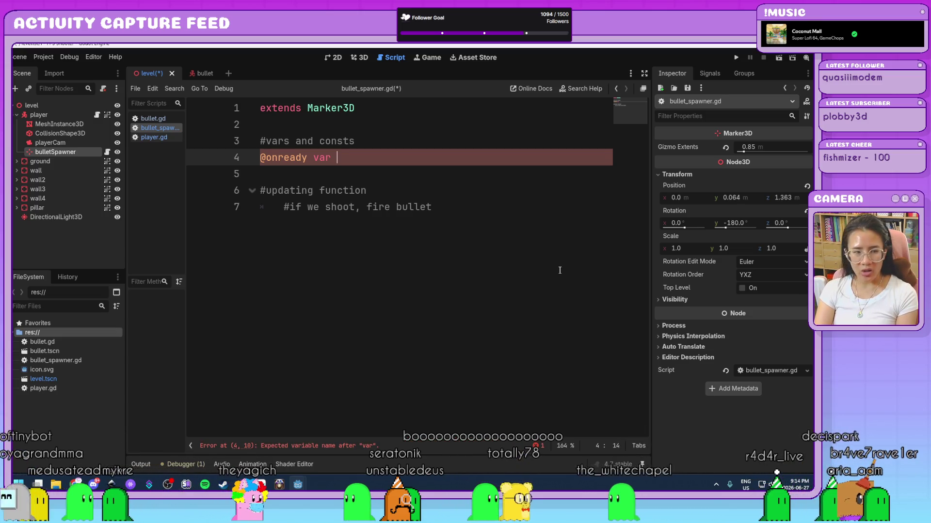
{"action": "type", "text": "bullet "}
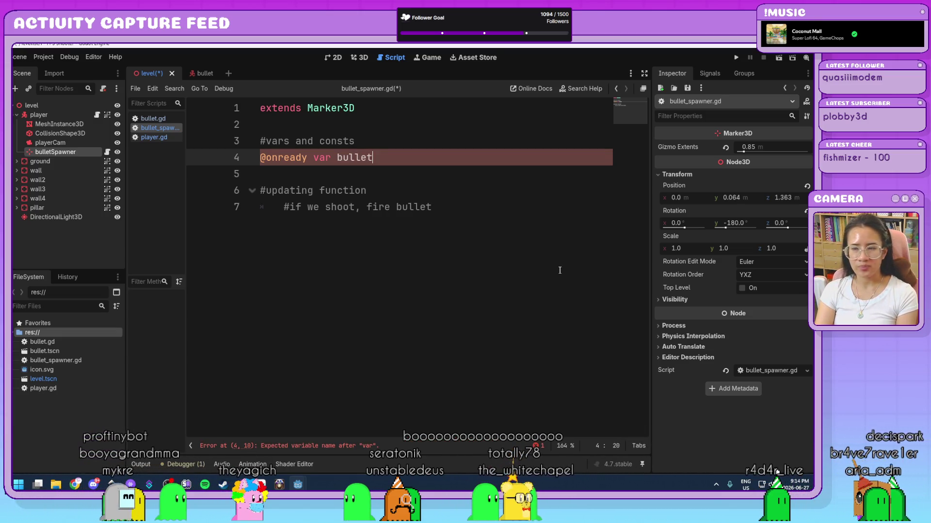
{"action": "type", "text": "="}
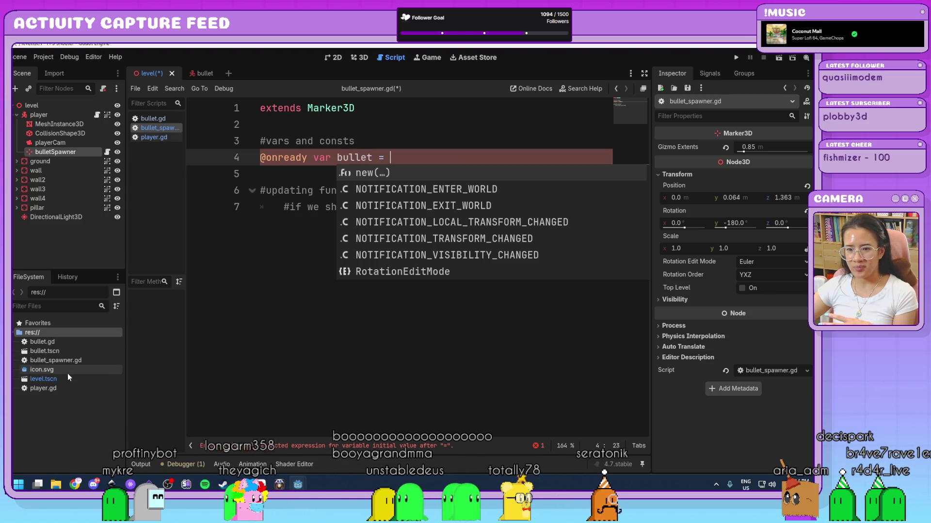
{"action": "left_click", "coordinate": [50, 351]}
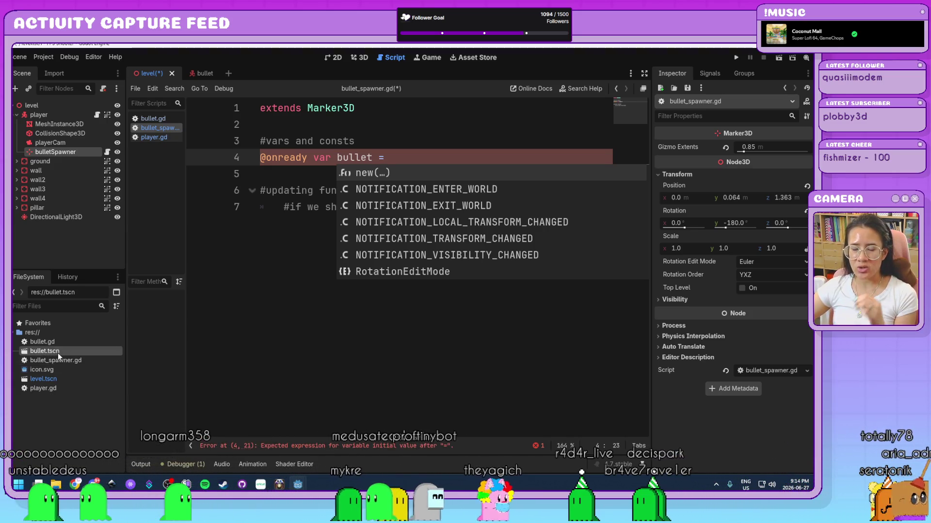
{"action": "mouse_move", "coordinate": [58, 353]}
{"action": "left_mouse_down"}
{"action": "mouse_move", "coordinate": [106, 348]}
{"action": "mouse_move", "coordinate": [394, 162]}
{"action": "mouse_move", "coordinate": [276, 245]}
{"action": "mouse_move", "coordinate": [23, 347]}
{"action": "mouse_move", "coordinate": [45, 348]}
{"action": "left_mouse_up"}
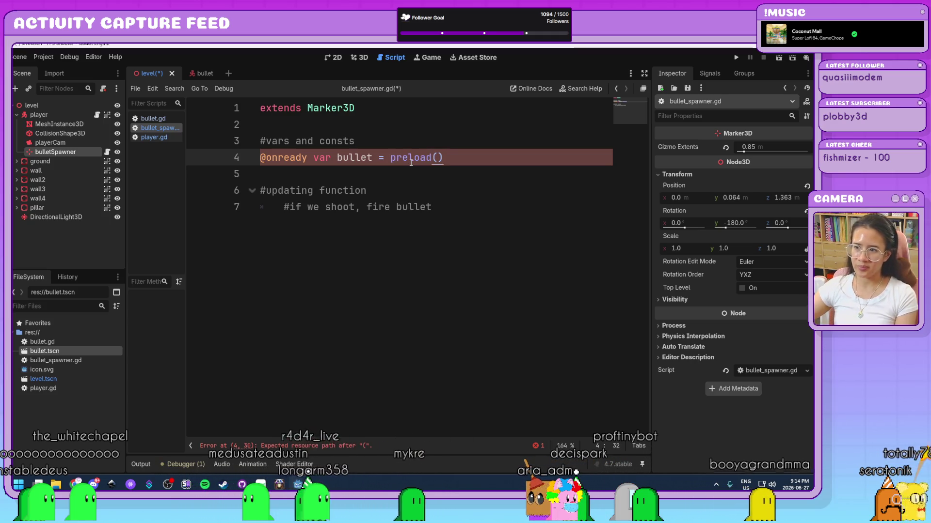
{"action": "mouse_move", "coordinate": [45, 350]}
{"action": "left_mouse_down"}
{"action": "mouse_move", "coordinate": [466, 161]}
{"action": "mouse_move", "coordinate": [438, 159]}
{"action": "left_mouse_up"}
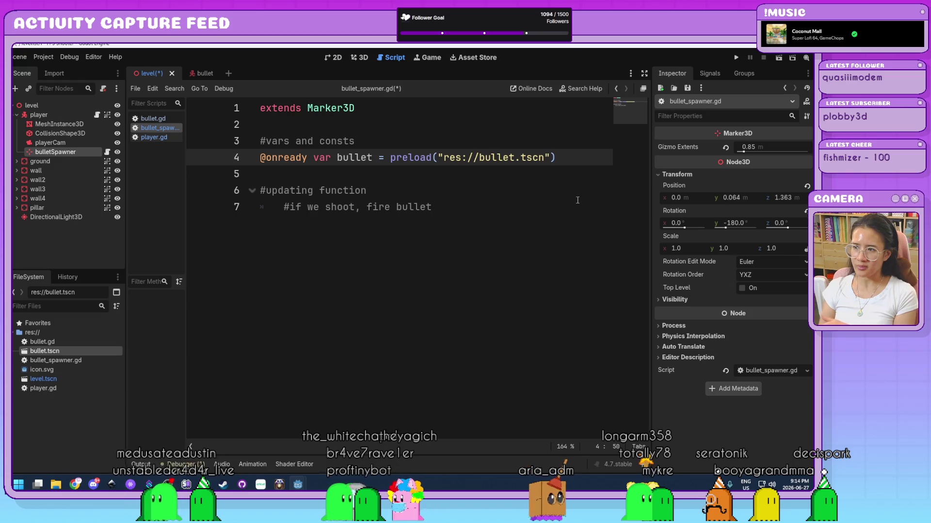
{"action": "left_click", "coordinate": [483, 196]}
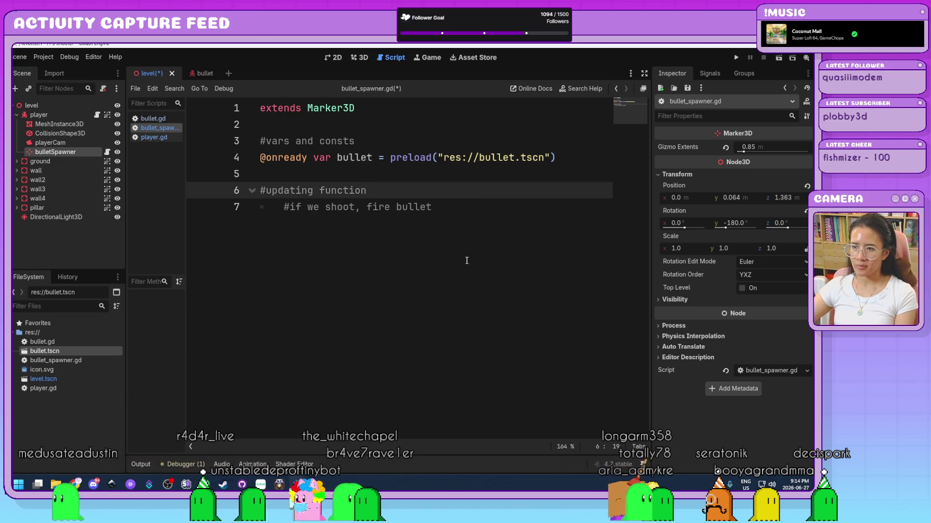
{"action": "key", "text": "Return"}
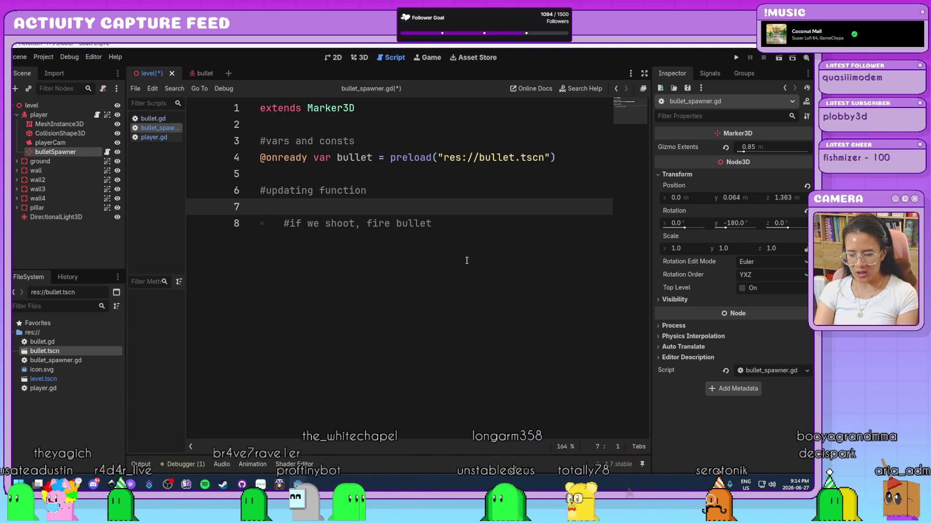
- Add _physics_process with an if Input.is_action_just_released("shoot") check
{"action": "type", "text": "func _"}
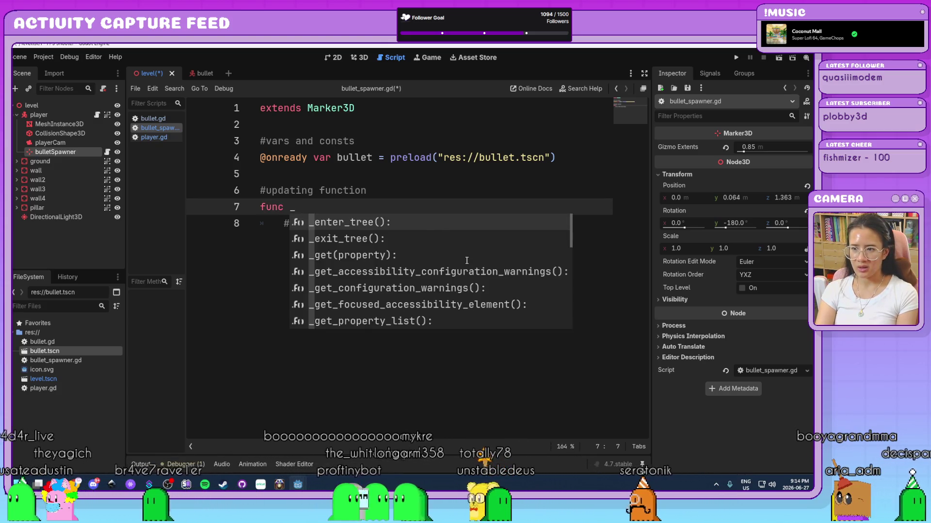
{"action": "type", "text": "p"}
{"action": "key", "text": "Return"}
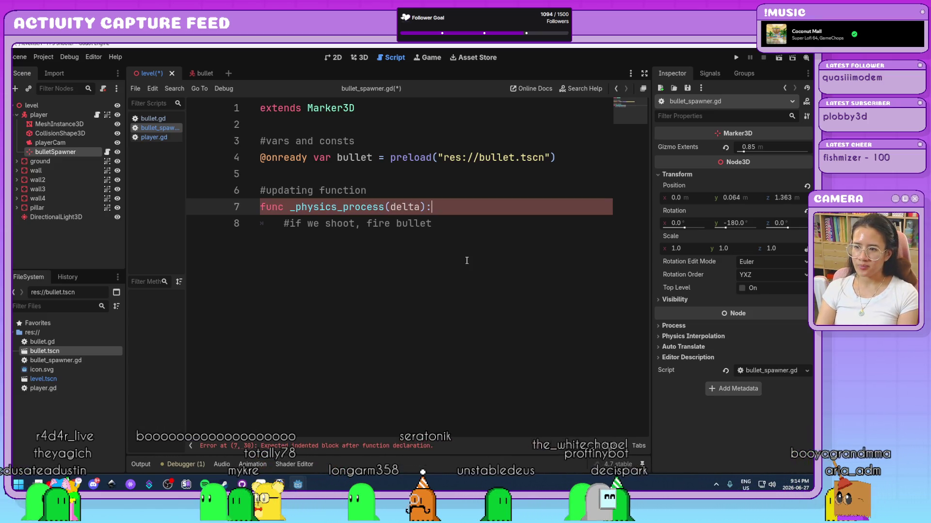
{"action": "key", "text": "Down"}
{"action": "key", "text": "Return"}
{"action": "type", "text": "Inpu"}
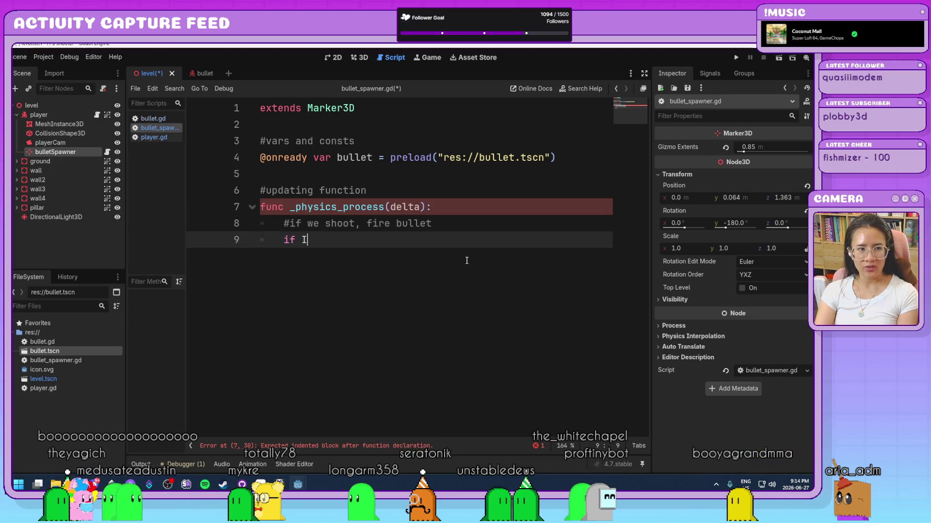
{"action": "type", "text": "t.is_actio"}
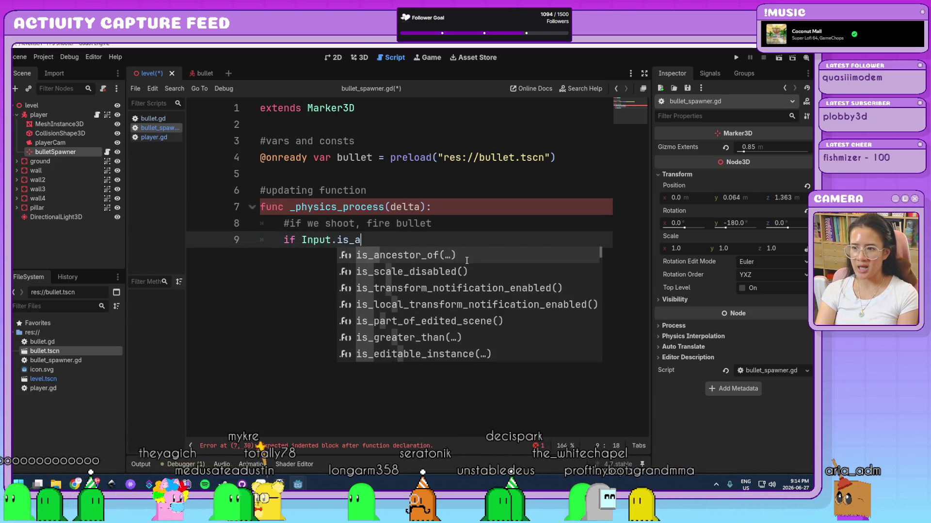
{"action": "type", "text": "n_ju"}
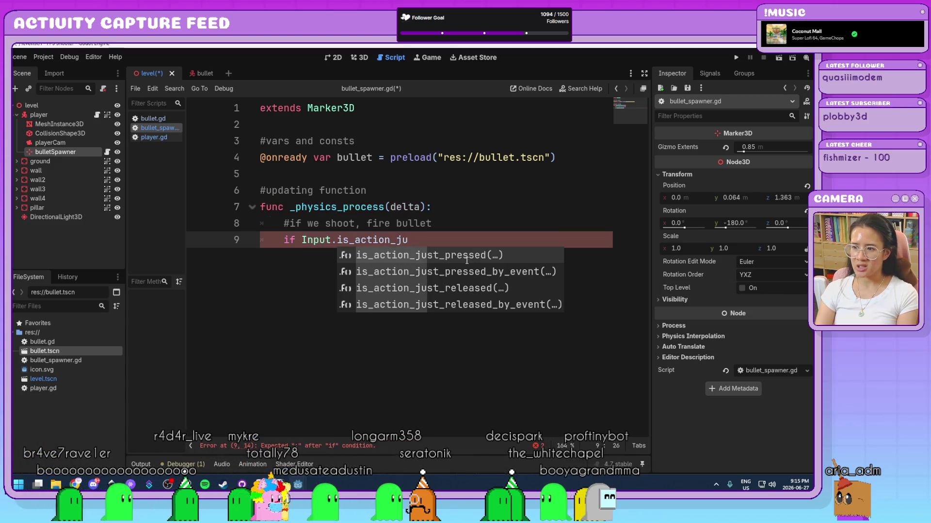
{"action": "key", "text": "Down"}
{"action": "key", "text": "Down"}
{"action": "key", "text": "Return"}
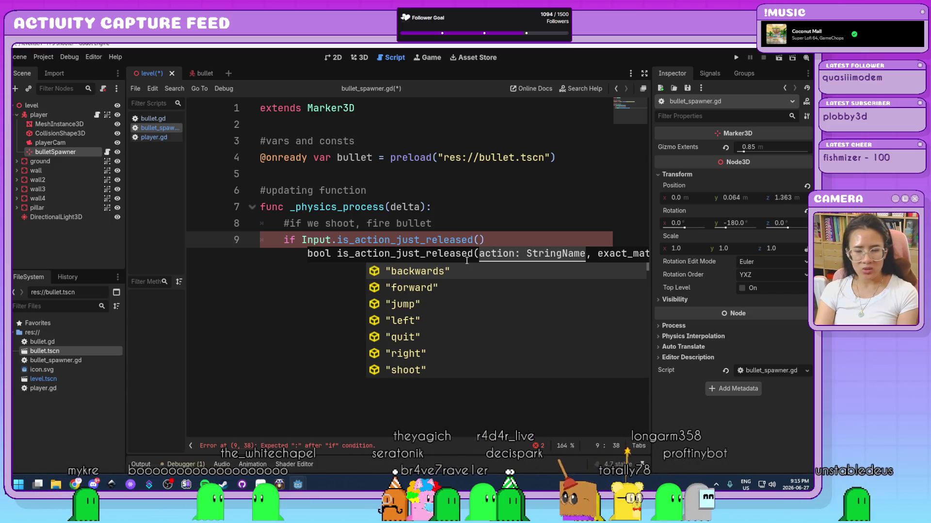
{"action": "type", "text": "sh"}
{"action": "key", "text": "Return"}
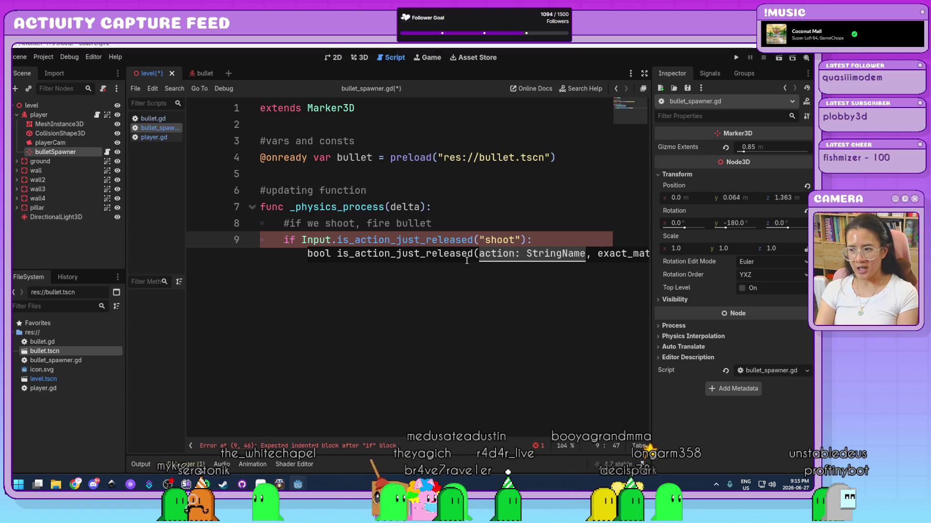
- Instantiate the bullet scene and add it with owner.add_child(b)
{"action": "key", "text": "Return"}
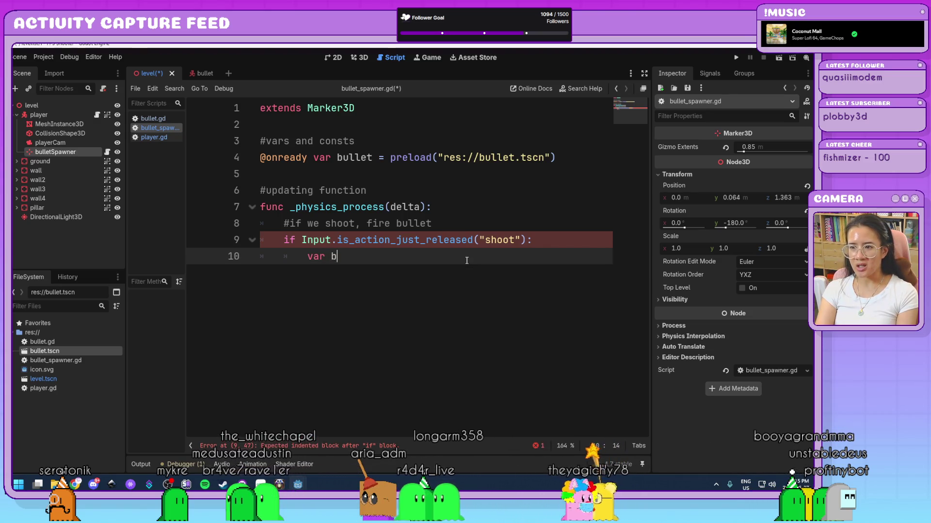
{"action": "type", "text": "= "}
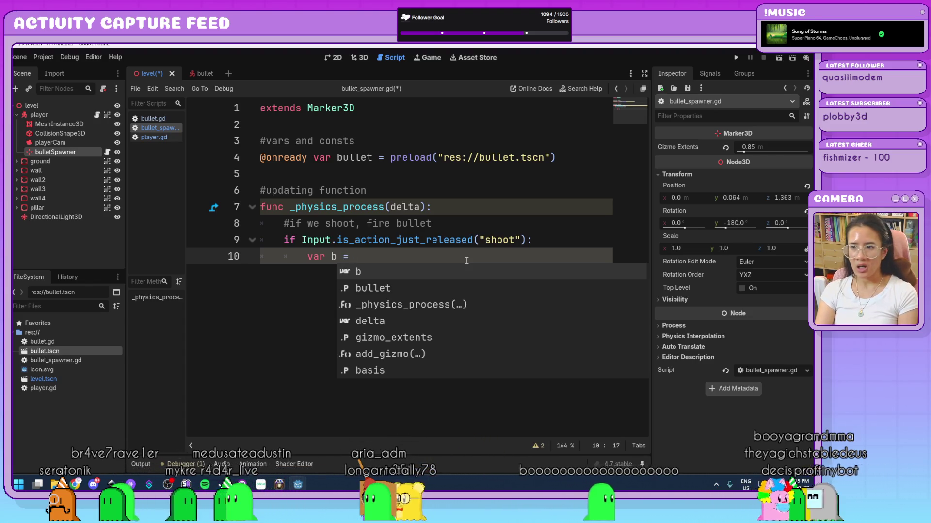
{"action": "type", "text": "bullet."}
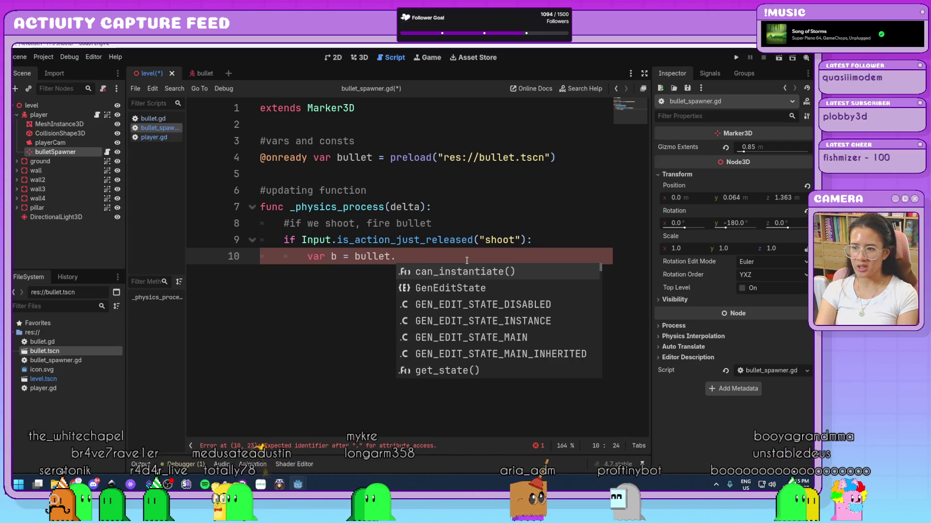
{"action": "type", "text": "i"}
{"action": "key", "text": "BackSpace"}
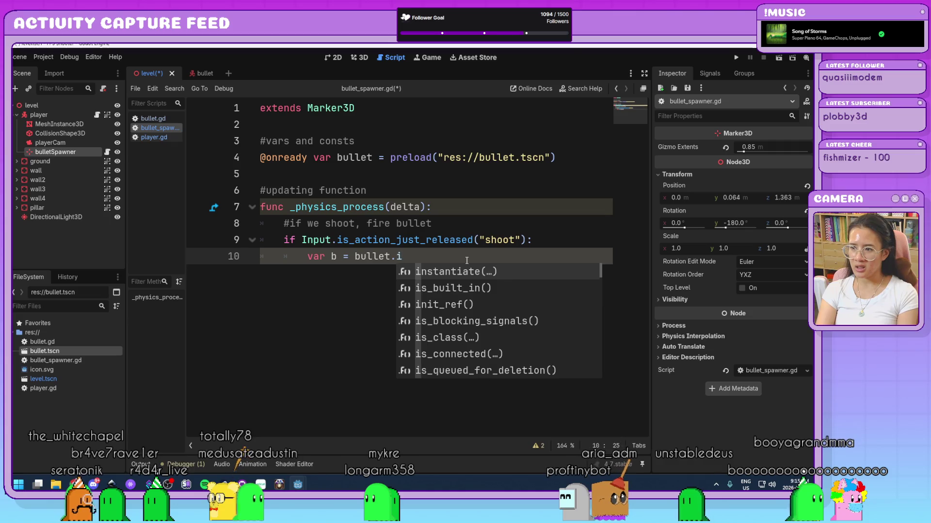
{"action": "type", "text": "nst"}
{"action": "key", "text": "Return"}
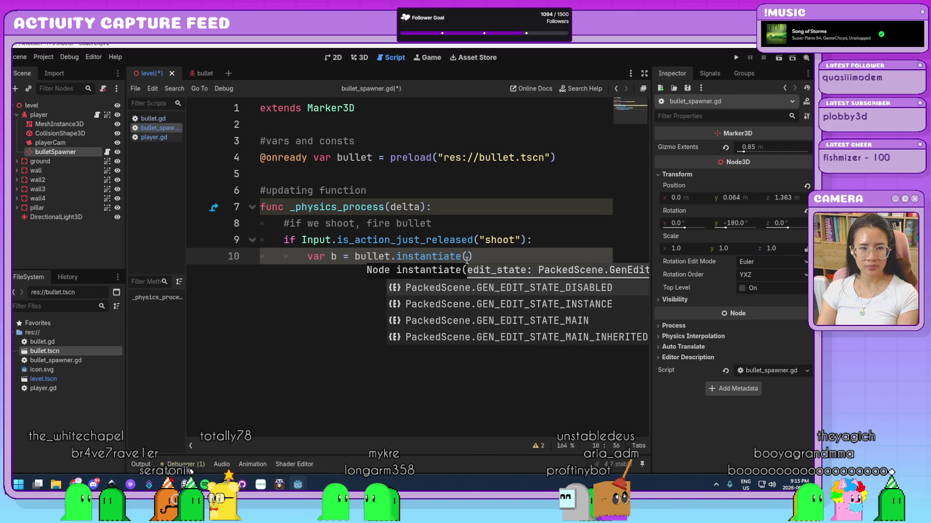
{"action": "key", "text": "Right"}
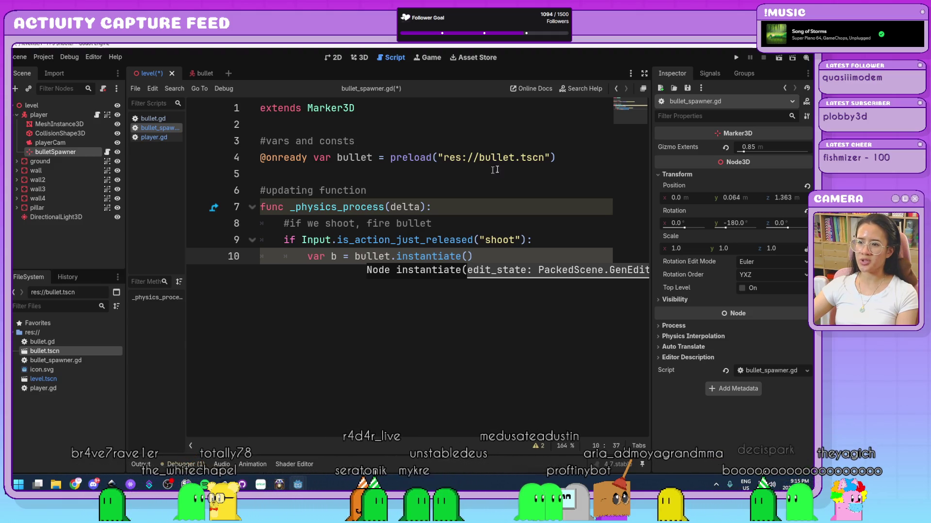
{"action": "left_click", "coordinate": [493, 257]}
{"action": "key", "text": "Return"}
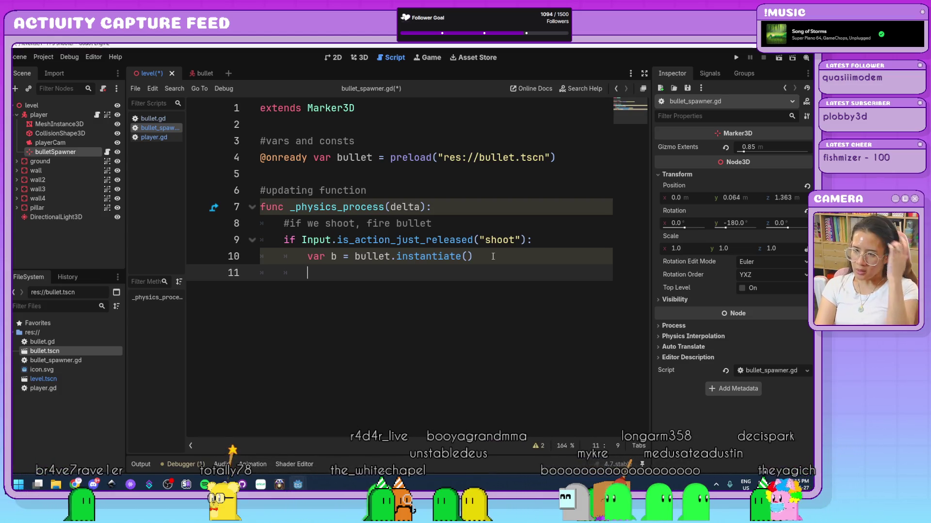
{"action": "type", "text": "owner.add"}
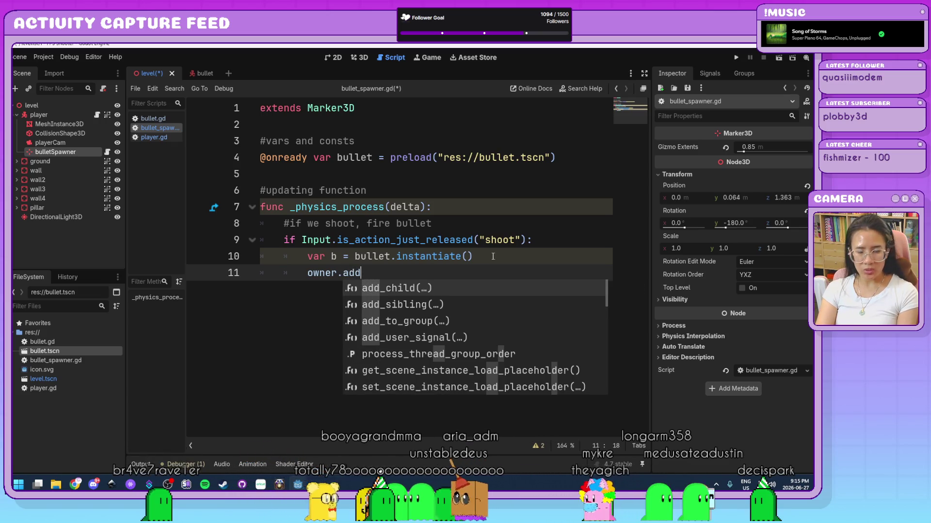
{"action": "type", "text": "_child()"}
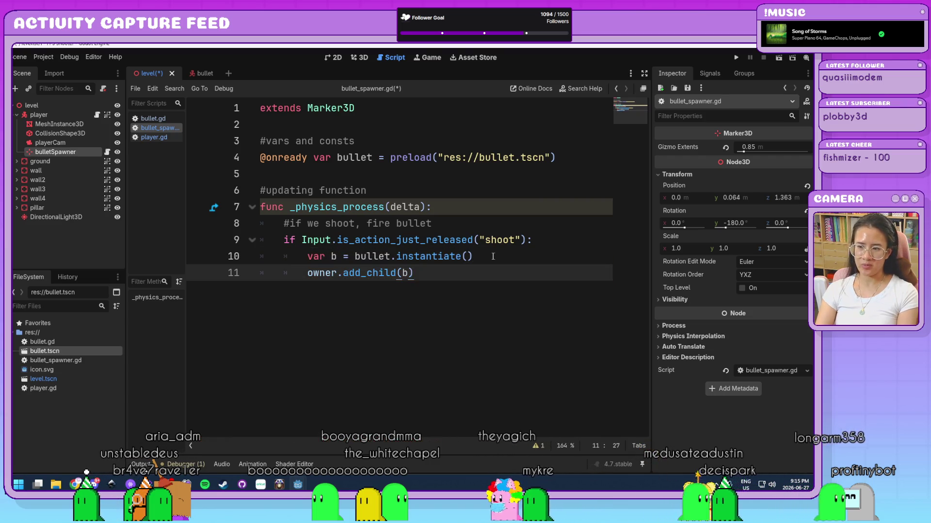
- Set b.transform to global_transform, save the script and run the game
{"action": "key", "text": "Return"}
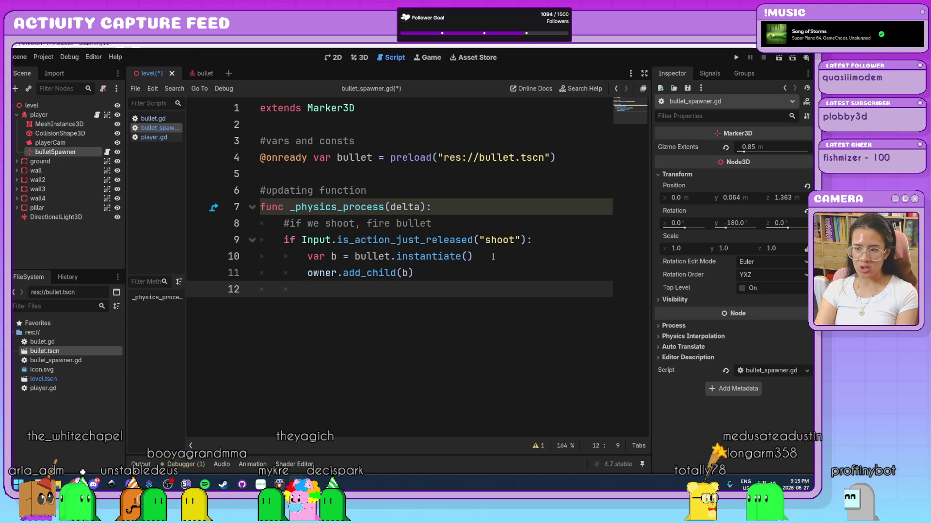
{"action": "type", "text": ".t"}
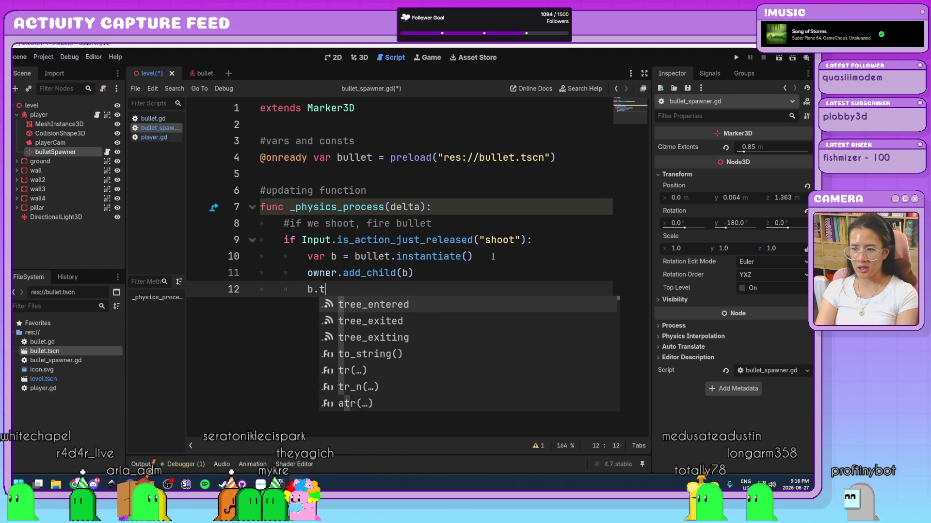
{"action": "type", "text": "sform = globa"}
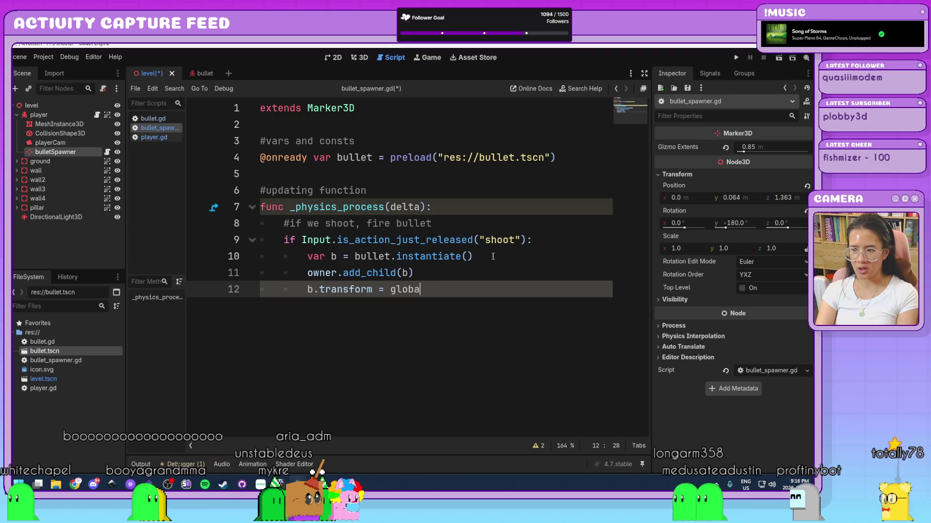
{"action": "type", "text": "l_tra"}
{"action": "key", "text": "Return"}
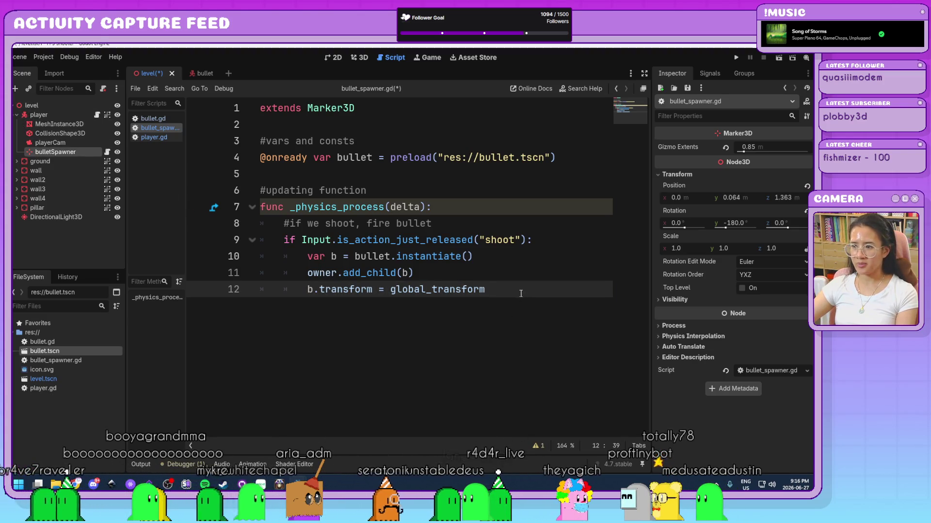
{"action": "key", "text": "ctrl+s"}
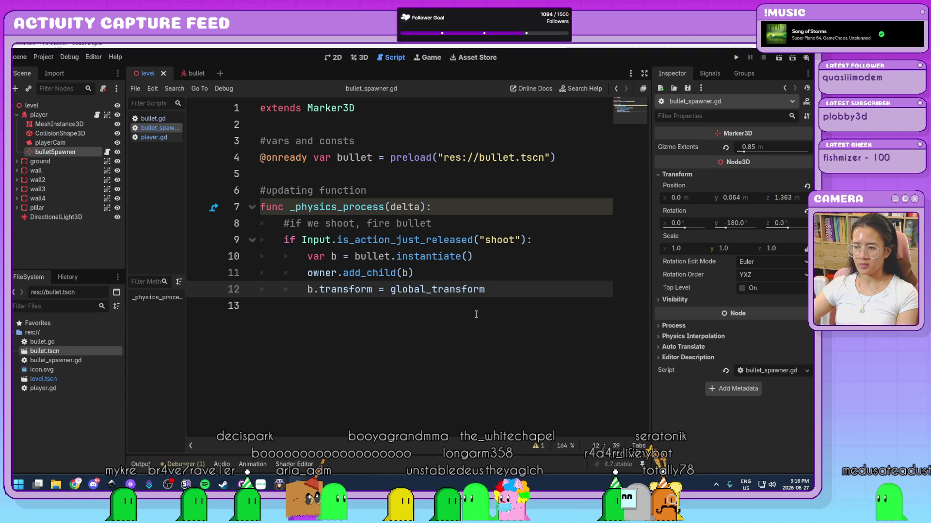
{"action": "left_click", "coordinate": [737, 59]}
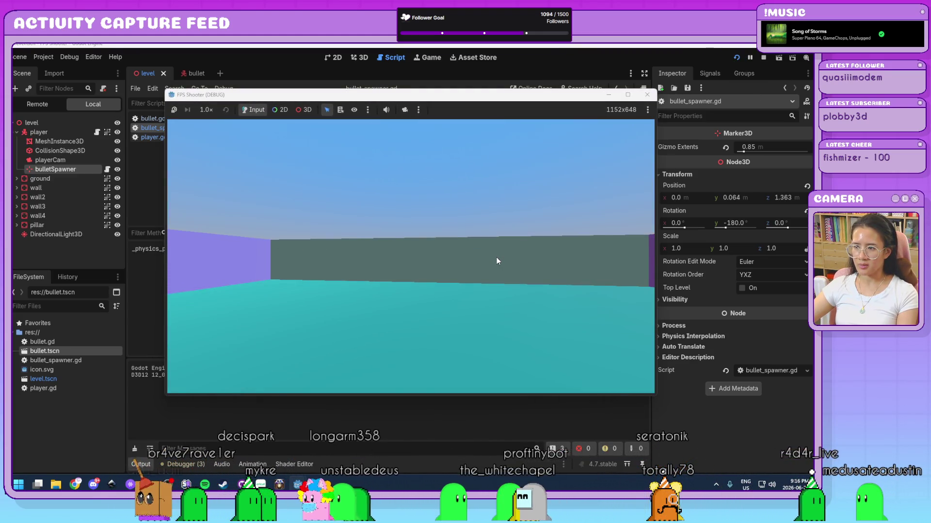
- Fire a bullet and stop, then rerun the game, fire three red bullets and stop
{"action": "left_click", "coordinate": [553, 267]}
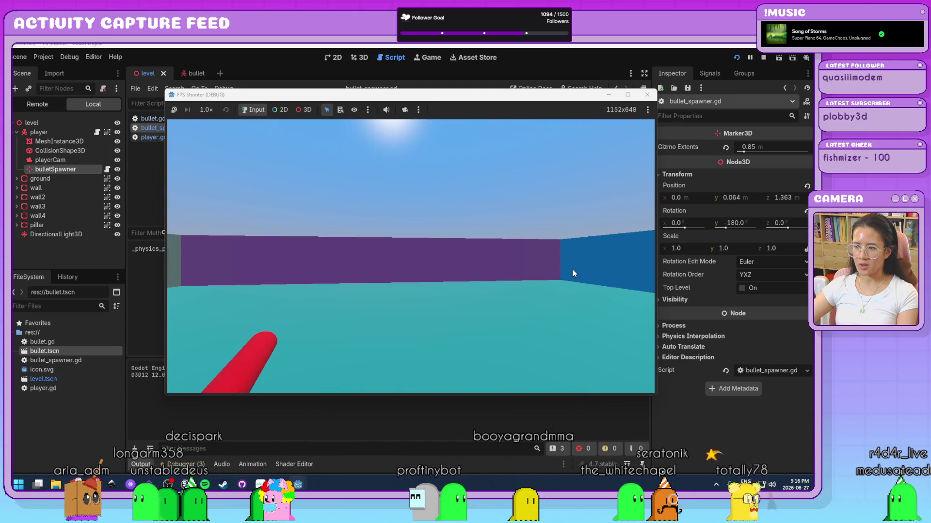
{"action": "key", "text": "F8"}
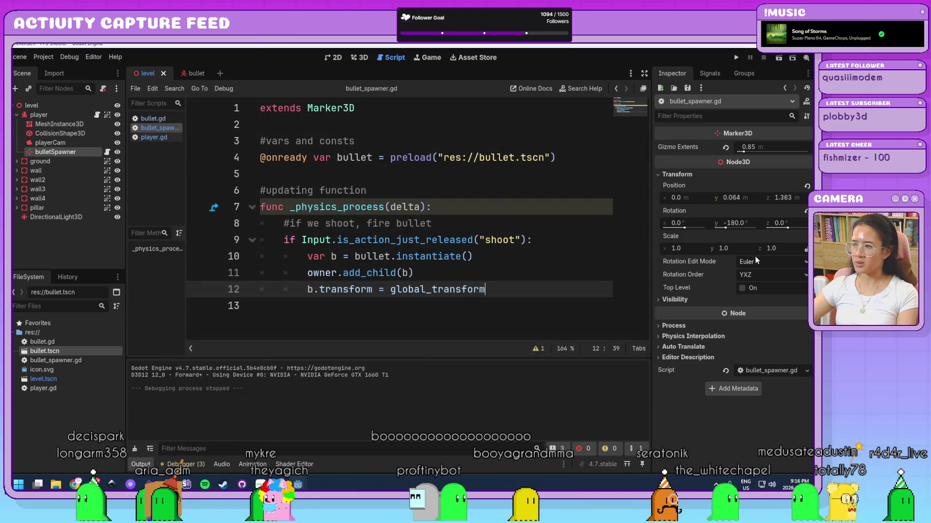
{"action": "left_click", "coordinate": [734, 57]}
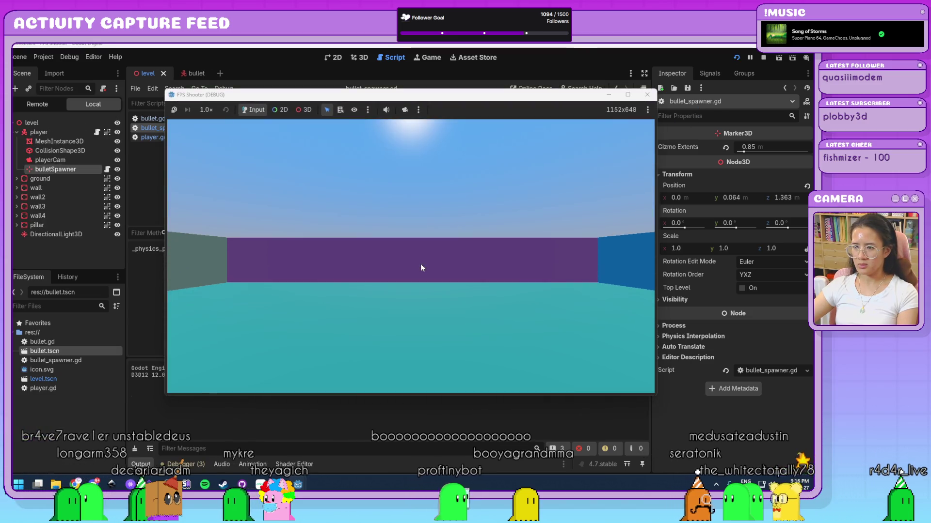
{"action": "left_click", "coordinate": [420, 267]}
{"action": "left_click", "coordinate": [495, 274]}
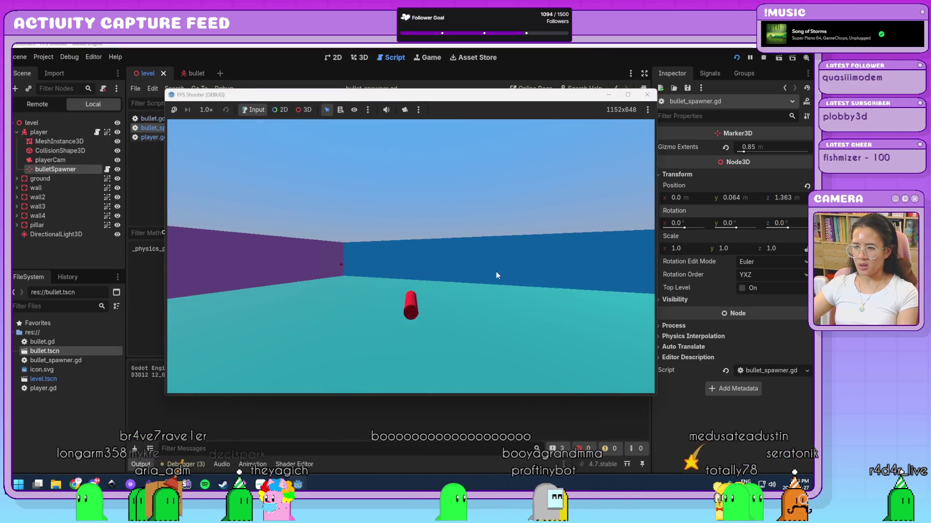
{"action": "left_click", "coordinate": [442, 270]}
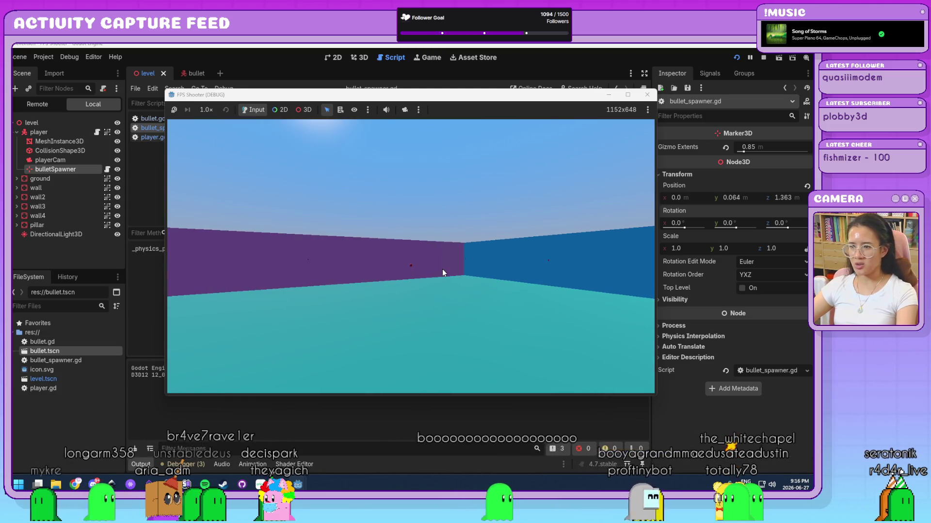
{"action": "key", "text": "Escape"}
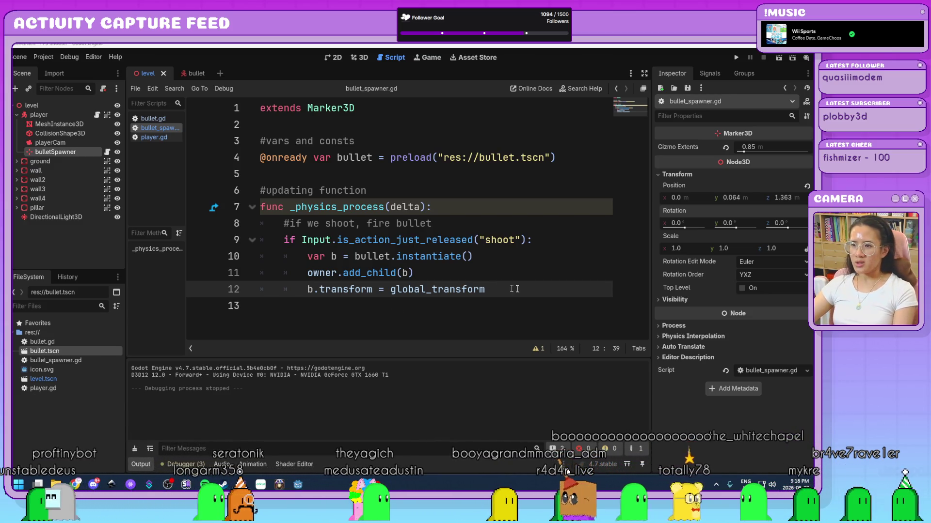
- Select playerCam and create res://player_cam.gd, a GDScript extending Camera3D
{"action": "left_click", "coordinate": [333, 58]}
{"action": "left_click", "coordinate": [395, 58]}
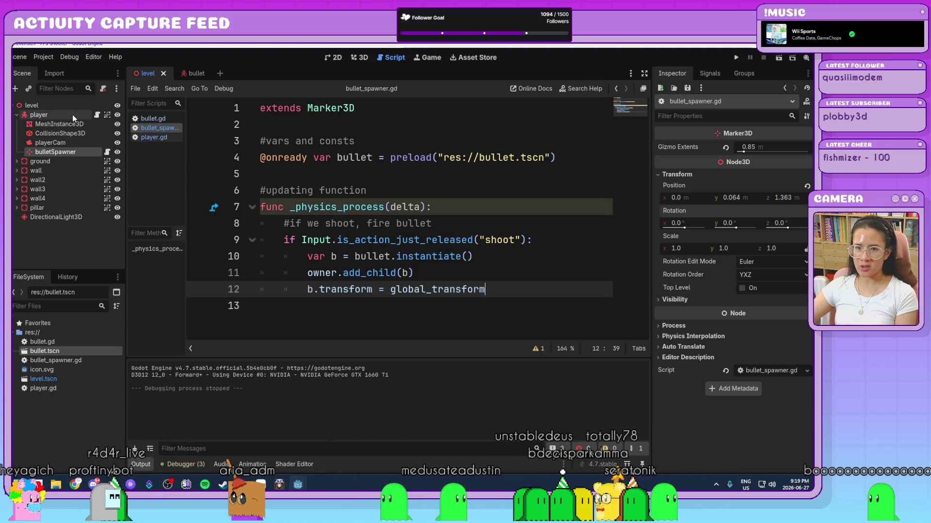
{"action": "left_click", "coordinate": [63, 144]}
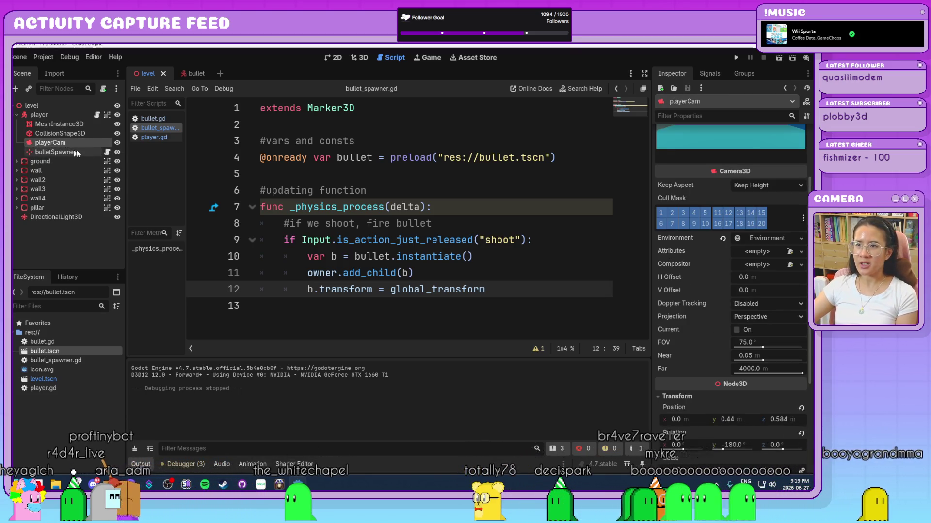
{"action": "left_click", "coordinate": [104, 89]}
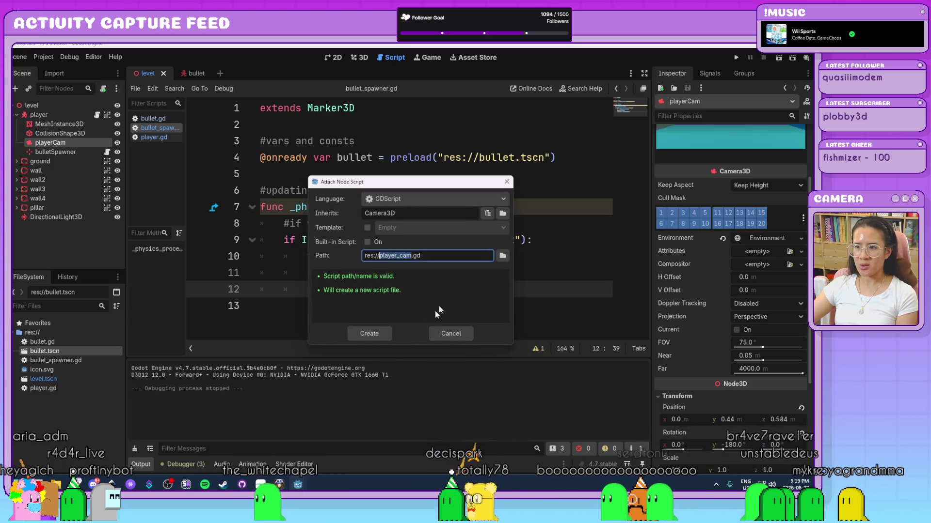
{"action": "left_click", "coordinate": [367, 336]}
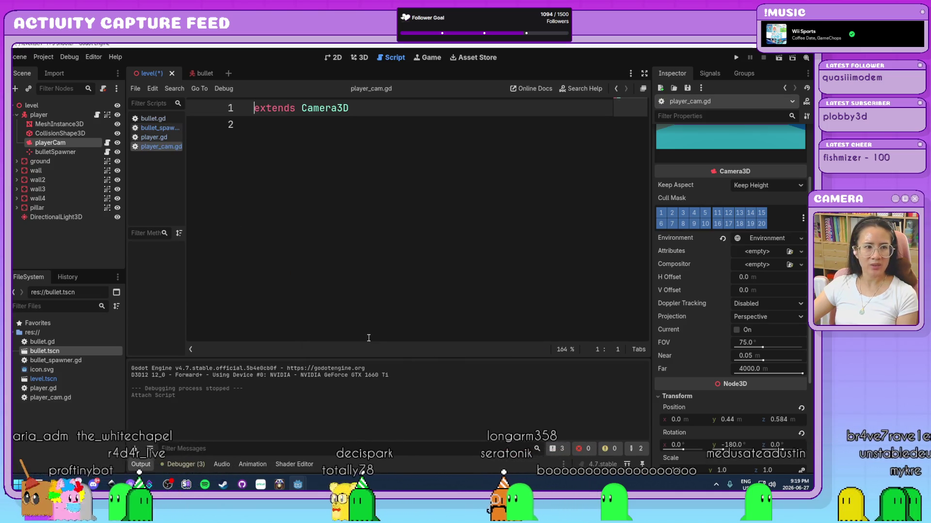
{"action": "left_click", "coordinate": [344, 183]}
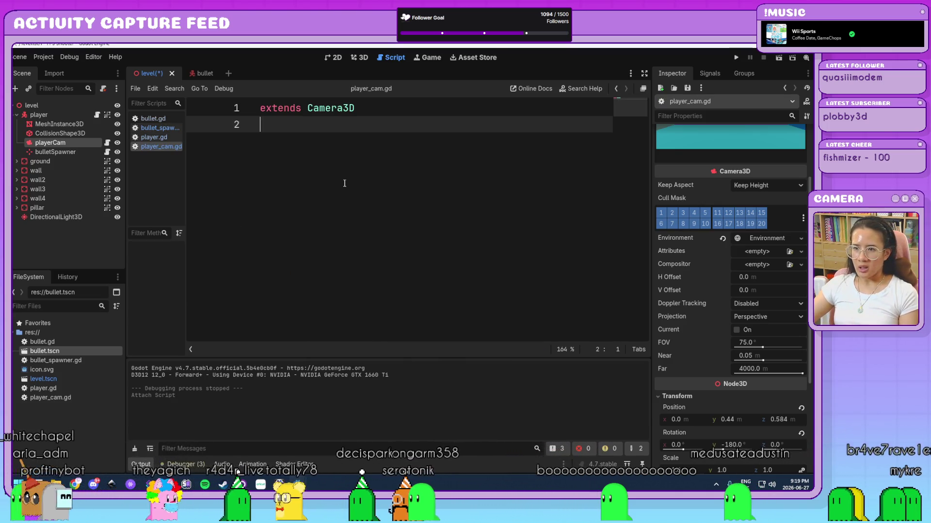
- Add comments #vars and consts, #ready func, #input event, #track up/down look movement, #quit game
{"action": "key", "text": "Return"}
{"action": "type", "text": "#"}
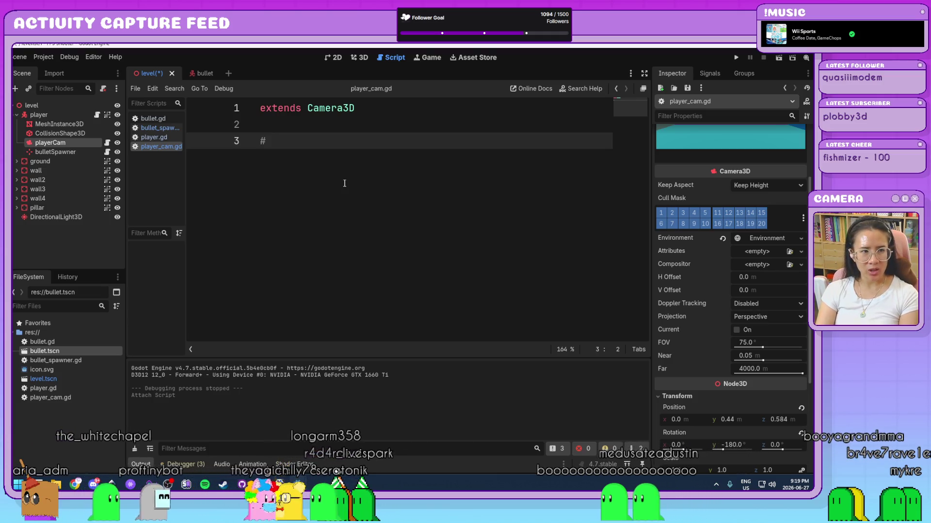
{"action": "type", "text": "vars and c"}
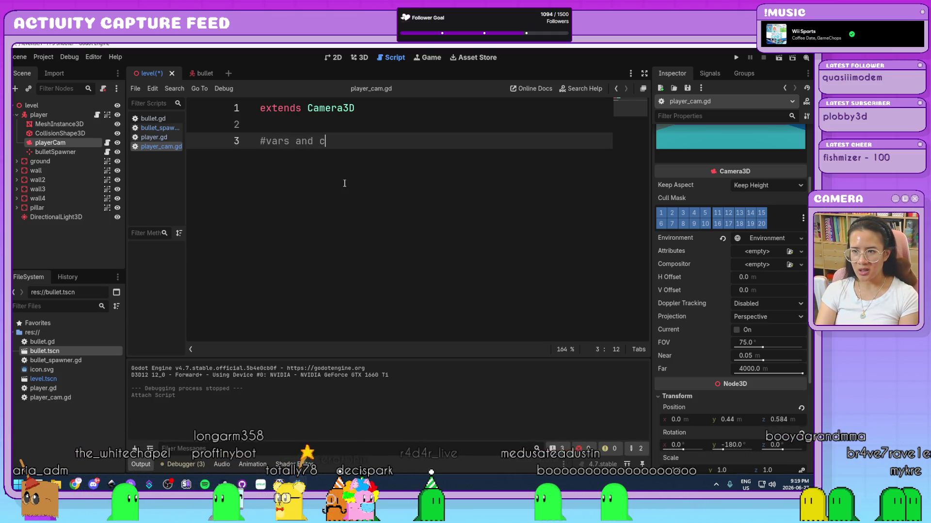
{"action": "type", "text": "onsts"}
{"action": "key", "text": "Return"}
{"action": "key", "text": "Return"}
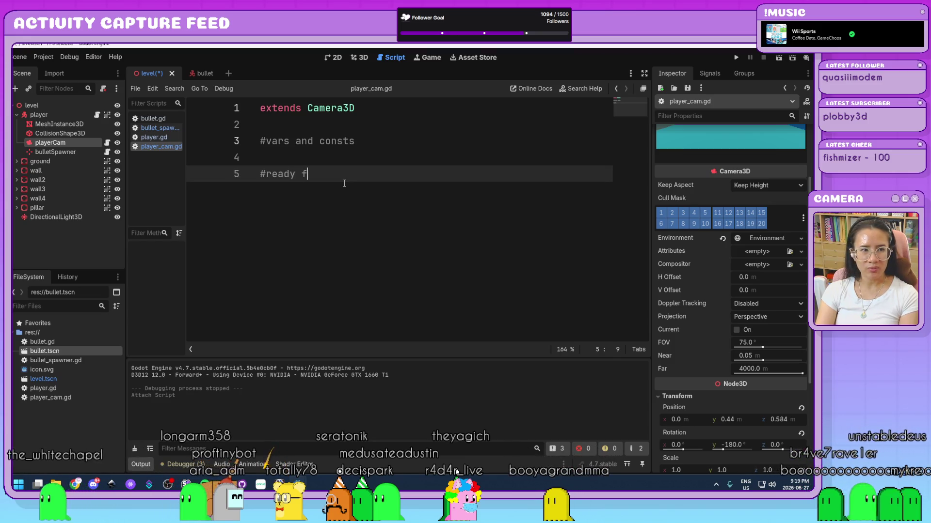
{"action": "type", "text": "nc"}
{"action": "key", "text": "Return"}
{"action": "key", "text": "Return"}
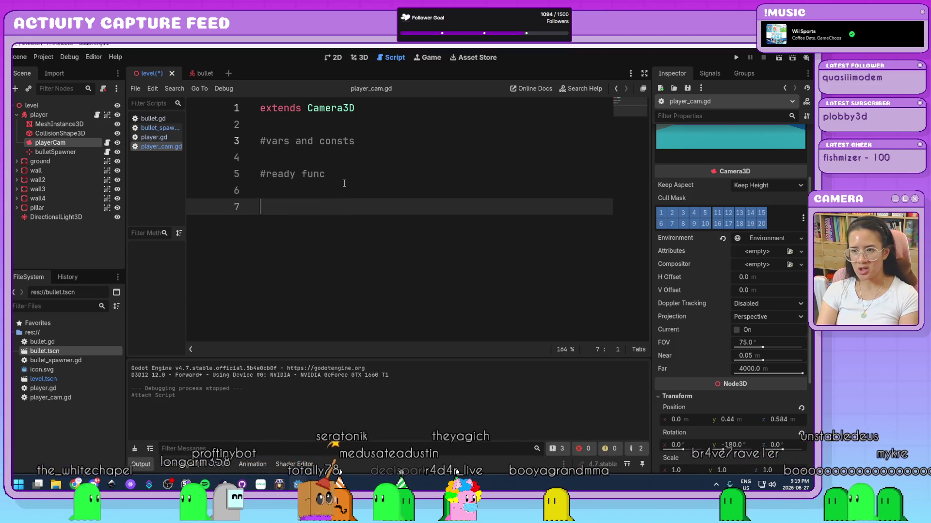
{"action": "key", "text": "Return"}
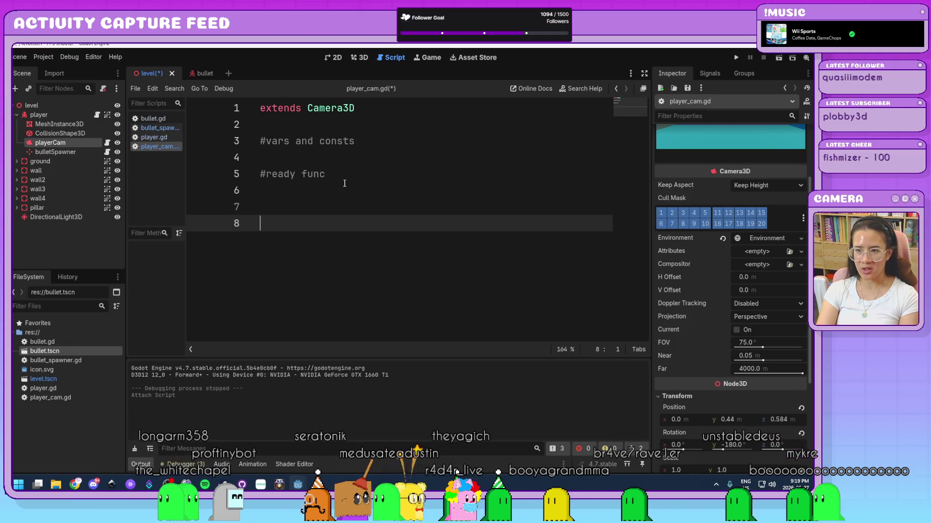
{"action": "key", "text": "BackSpace"}
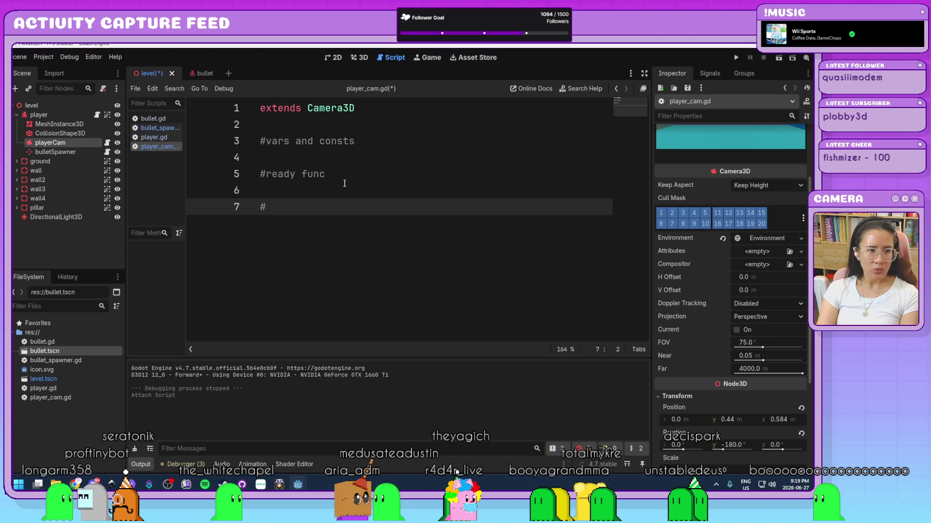
{"action": "type", "text": "t event"}
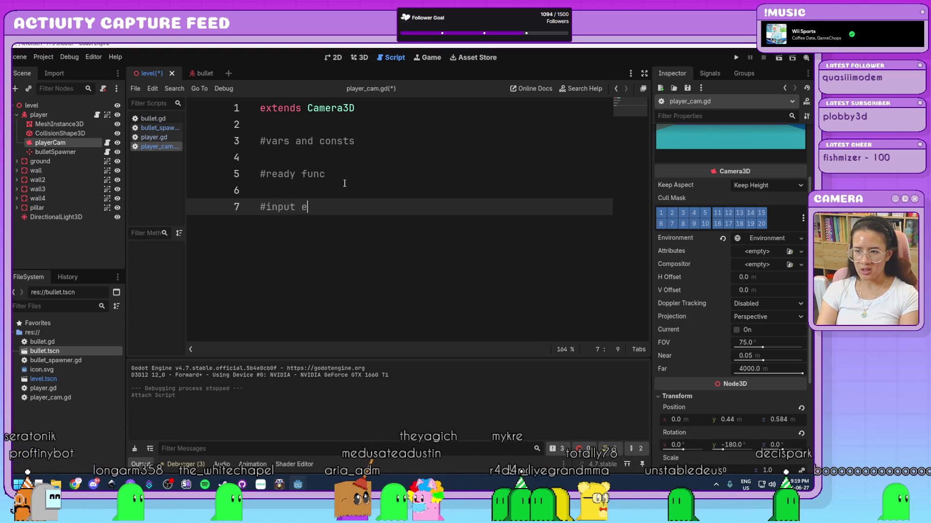
{"action": "key", "text": "Return"}
{"action": "key", "text": "Return"}
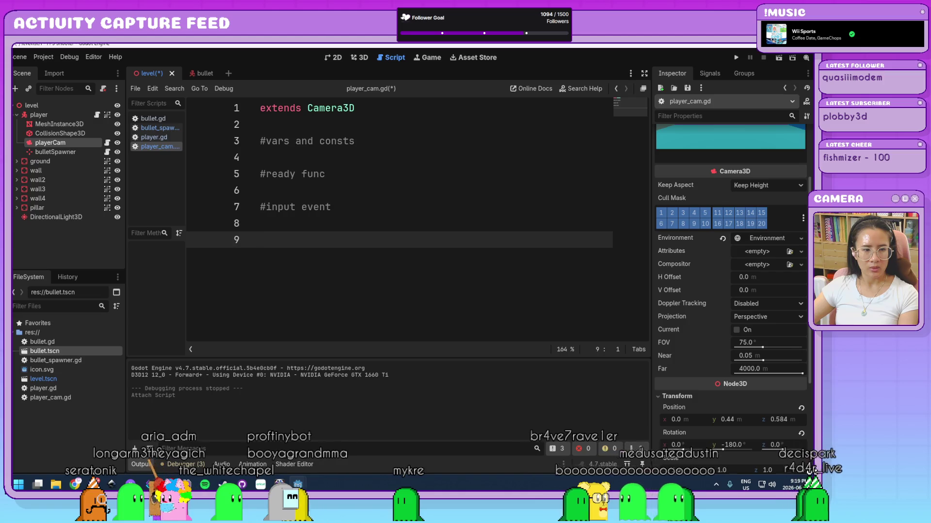
{"action": "left_click", "coordinate": [313, 219]}
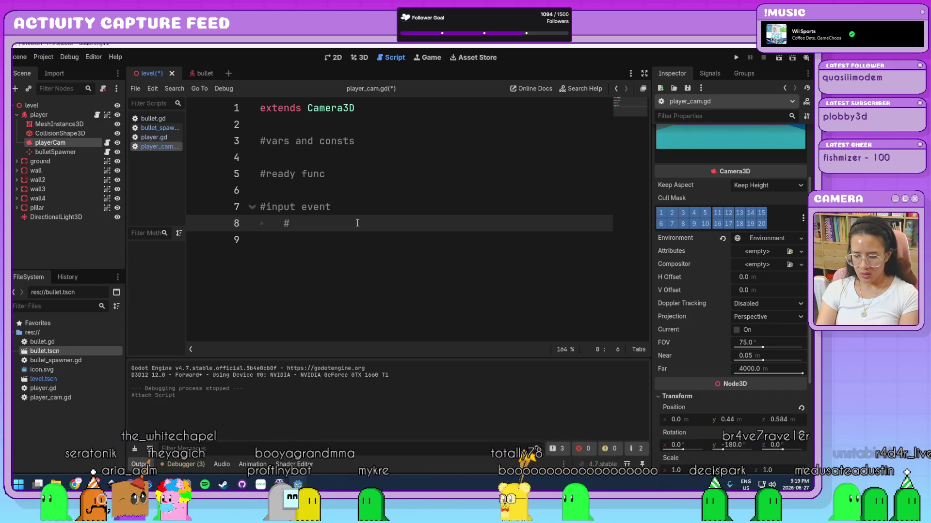
{"action": "key", "text": "BackSpace"}
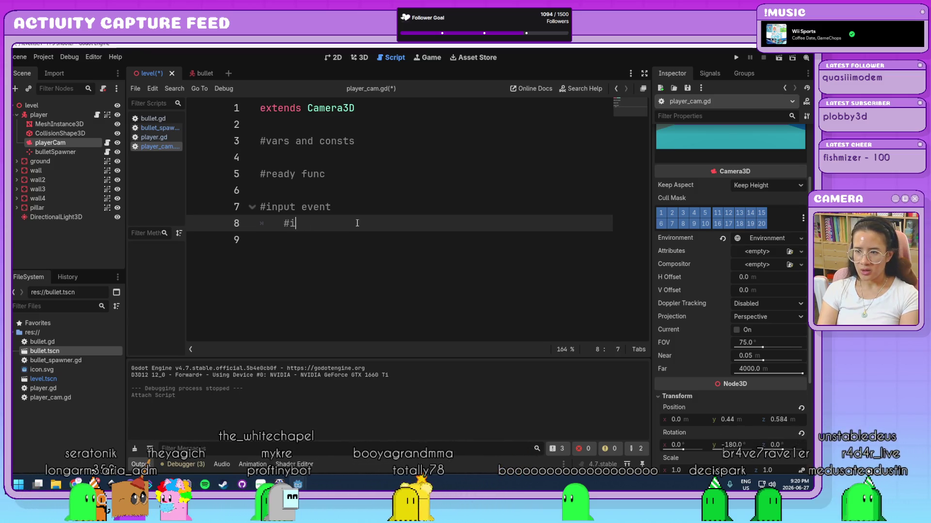
{"action": "type", "text": "ack up/down "}
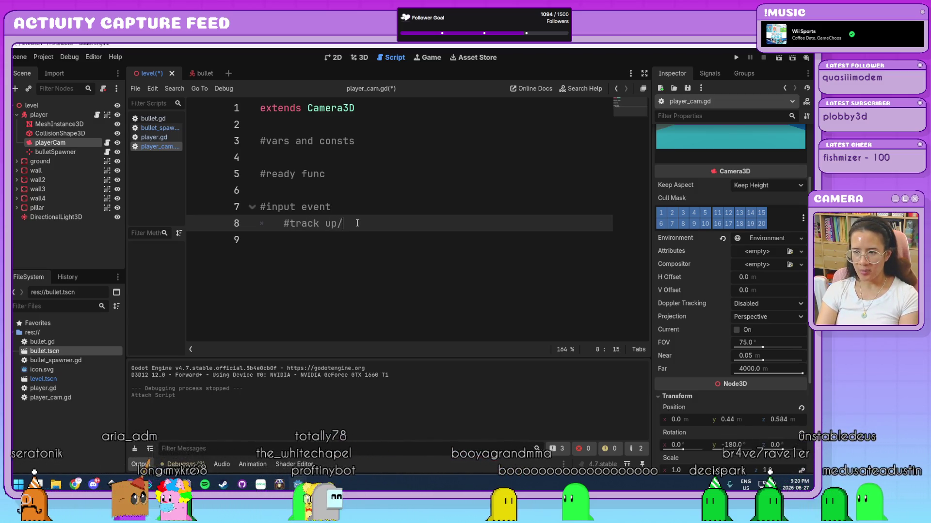
{"action": "type", "text": "look movement"}
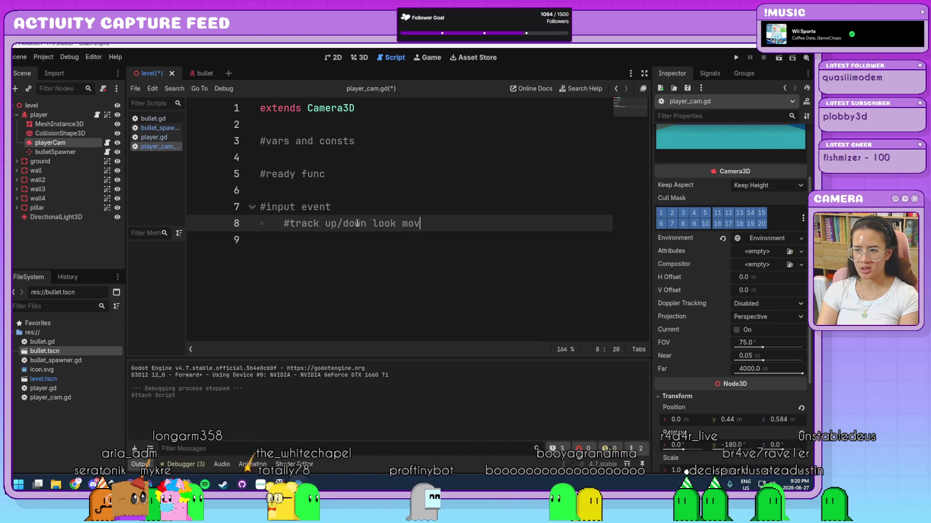
{"action": "key", "text": "Return"}
{"action": "key", "text": "Return"}
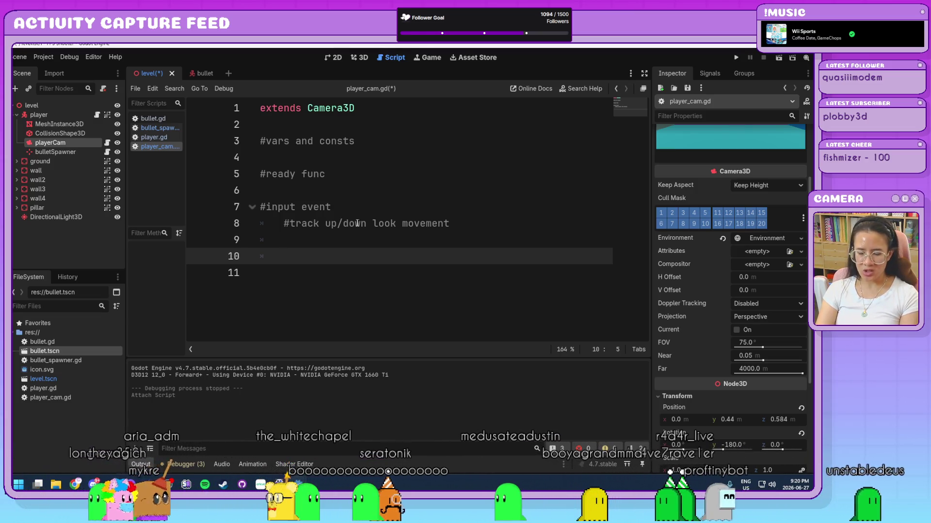
{"action": "type", "text": "#"}
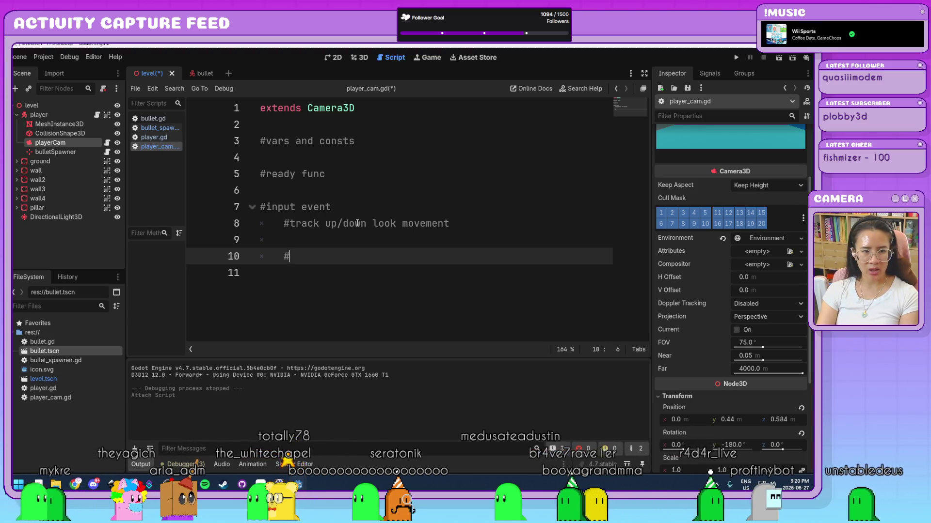
{"action": "type", "text": "quit "}
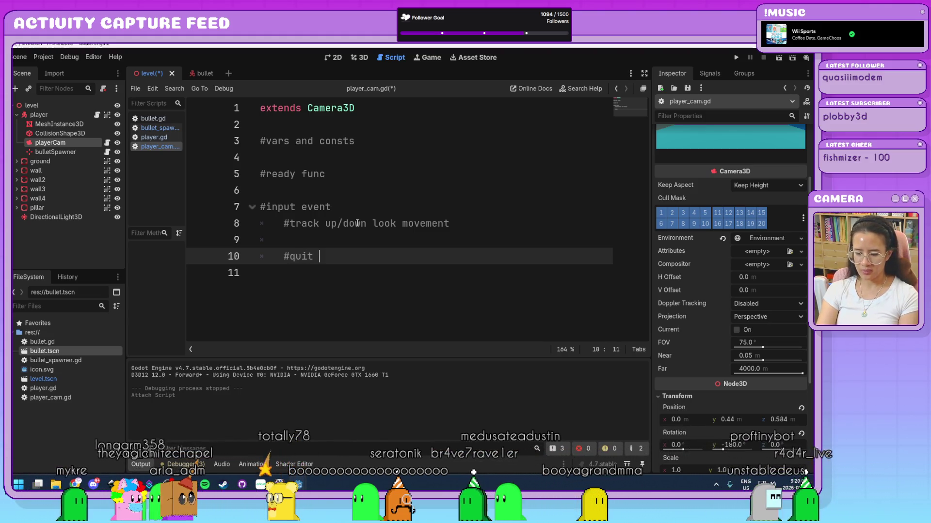
{"action": "type", "text": "game"}
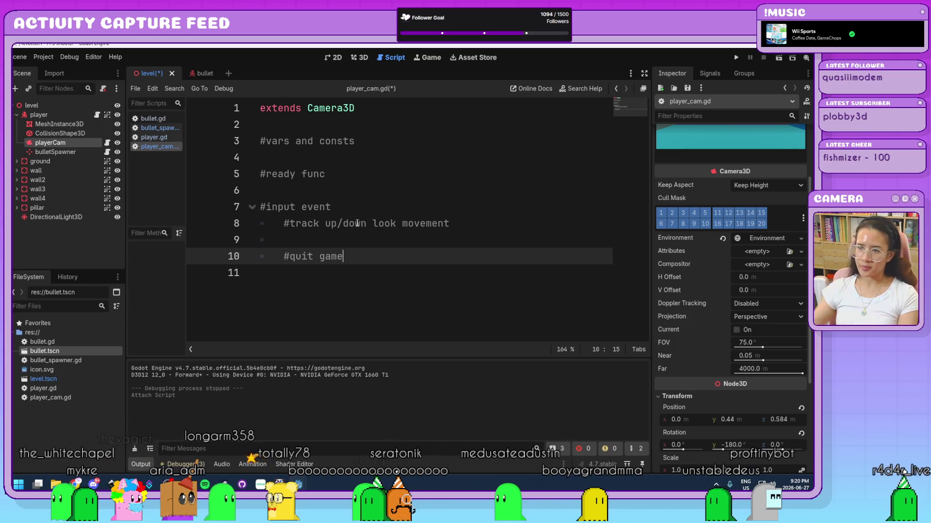
- Declare var rotVal = 30 under the vars comment and open a line below #input event
{"action": "left_click", "coordinate": [366, 153]}
{"action": "left_click", "coordinate": [388, 144]}
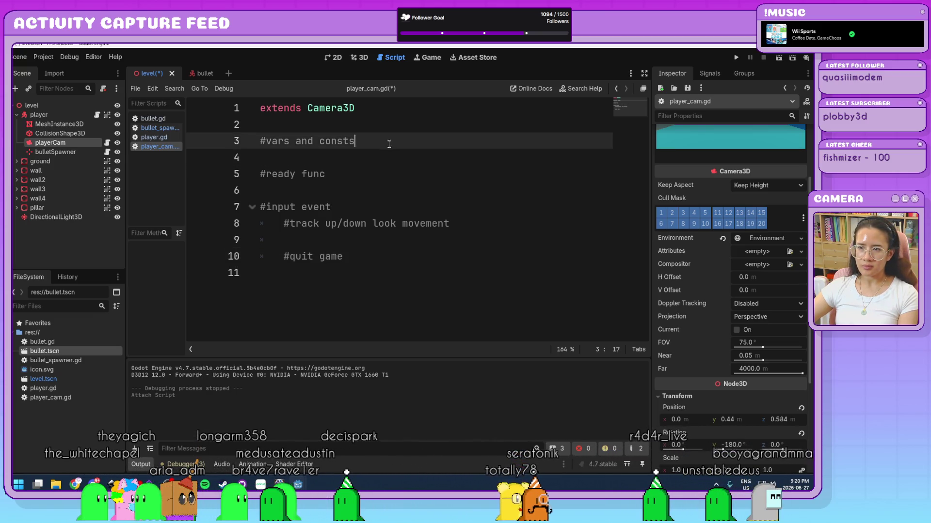
{"action": "left_click", "coordinate": [385, 156]}
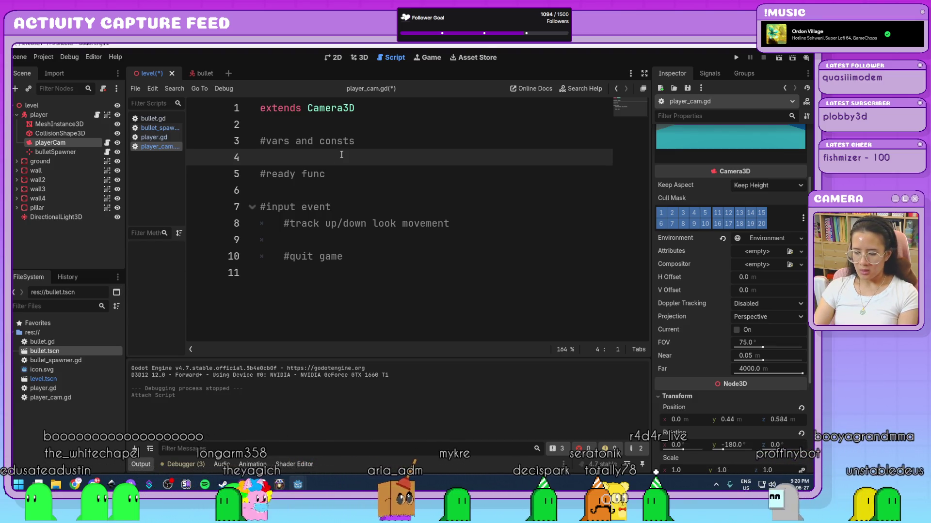
{"action": "key", "text": "Return"}
{"action": "key", "text": "Up"}
{"action": "type", "text": "var "}
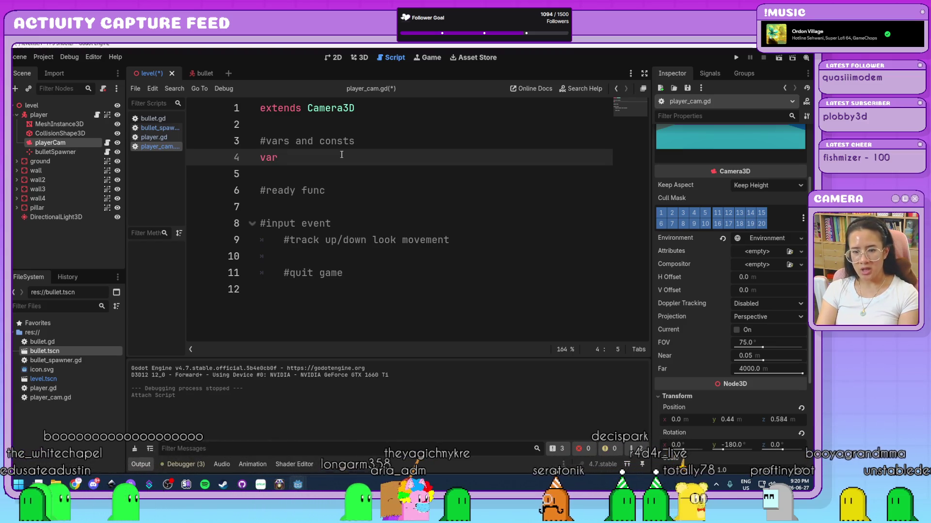
{"action": "type", "text": "rotV"}
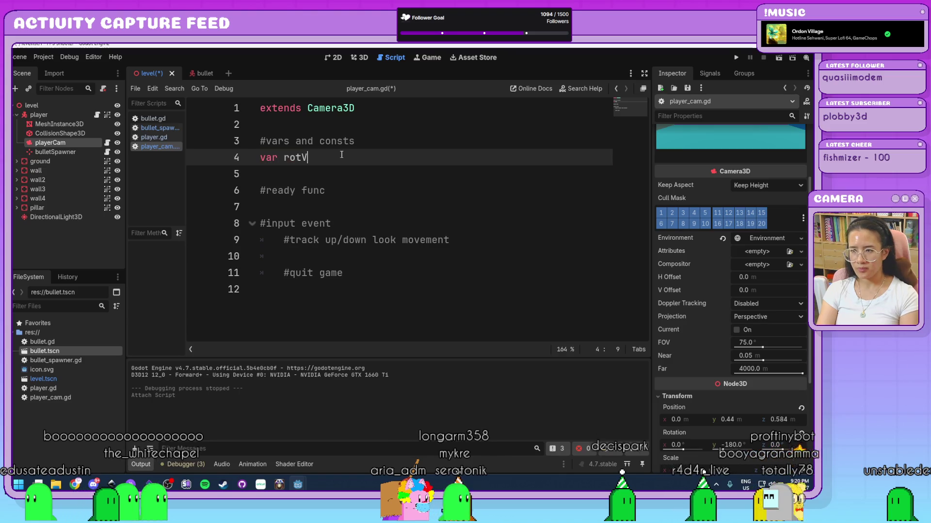
{"action": "type", "text": "al = "}
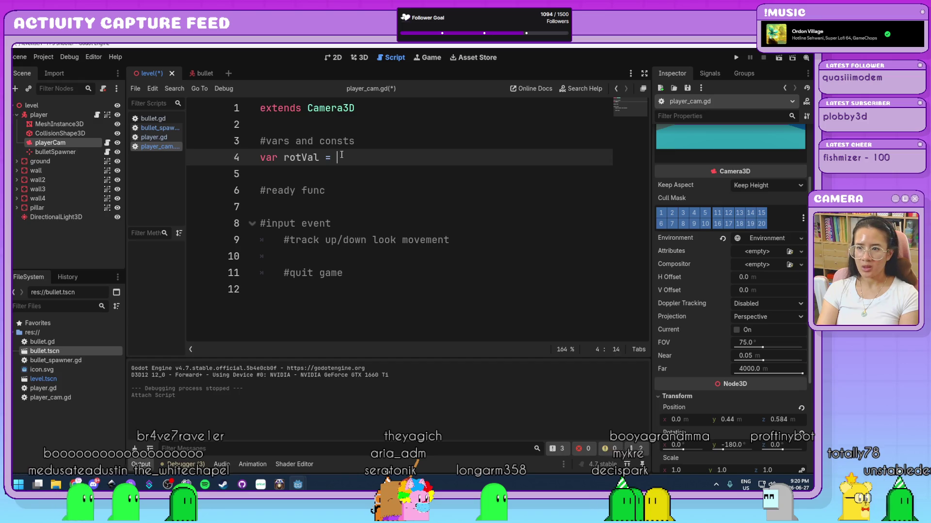
{"action": "type", "text": "30"}
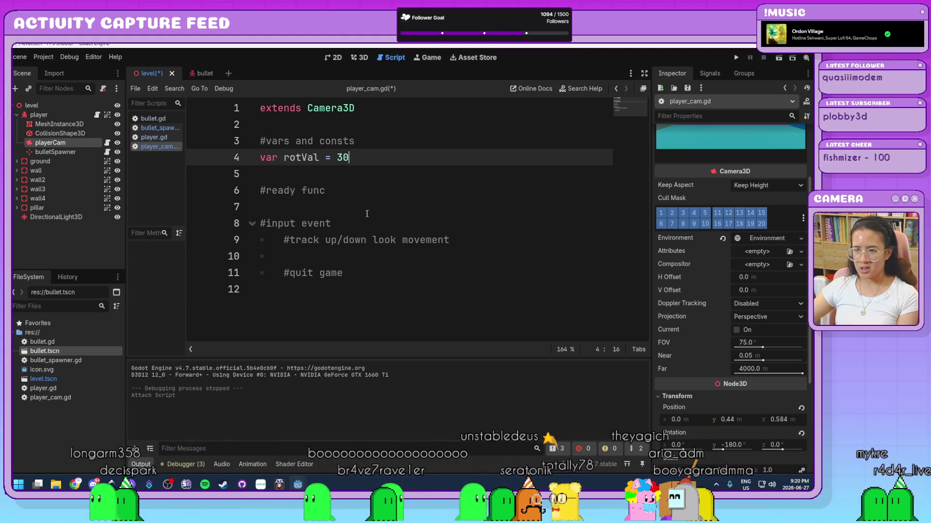
{"action": "key", "text": "Down"}
{"action": "key", "text": "Down"}
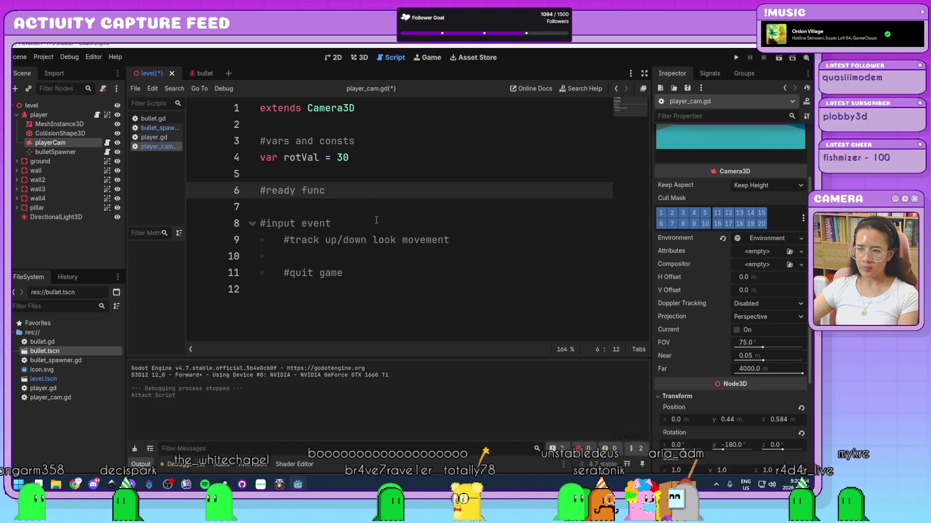
{"action": "left_click", "coordinate": [328, 222]}
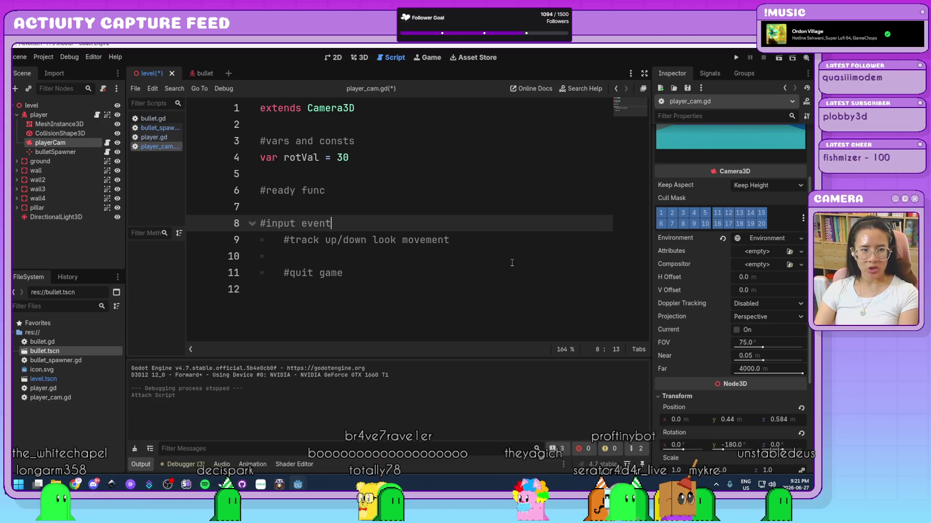
{"action": "key", "text": "Return"}
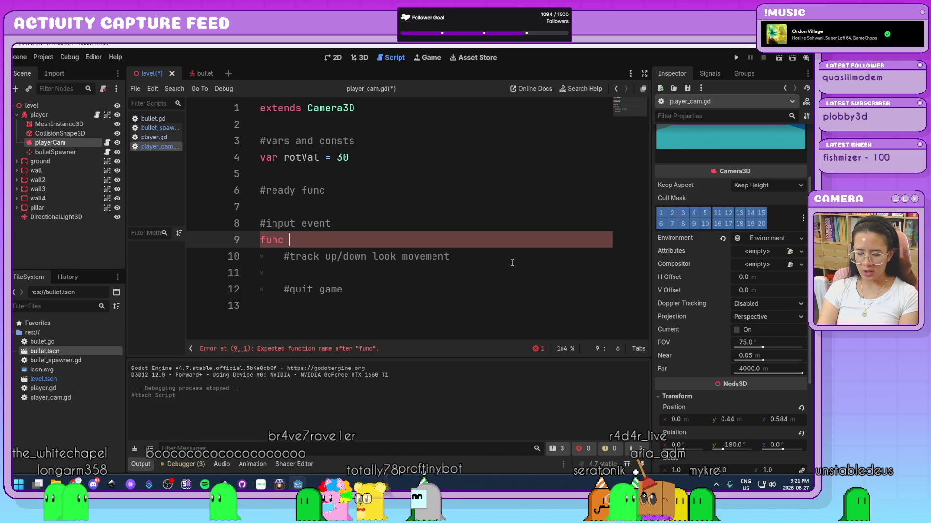
- Add func _input(event): containing an if event is InputEventMouseMotion: check
{"action": "type", "text": "inp"}
{"action": "key", "text": "Return"}
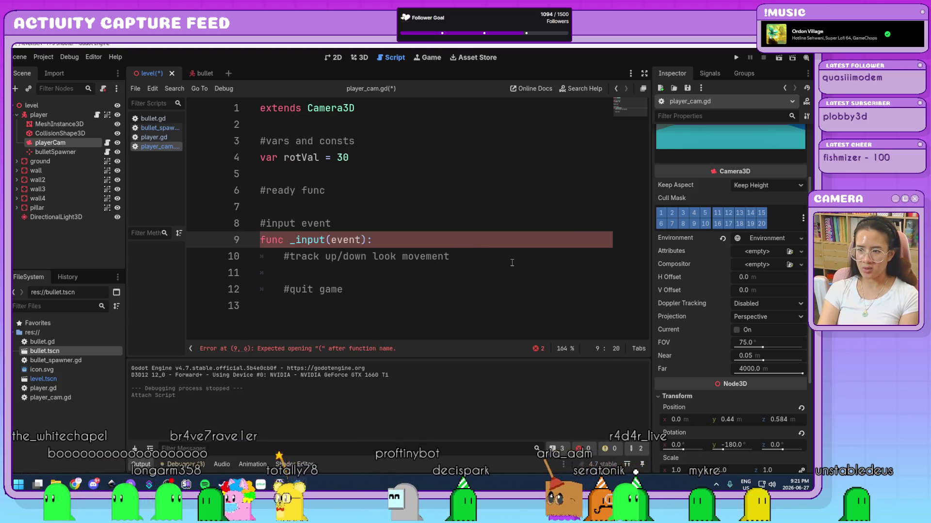
{"action": "key", "text": "Down"}
{"action": "key", "text": "Down"}
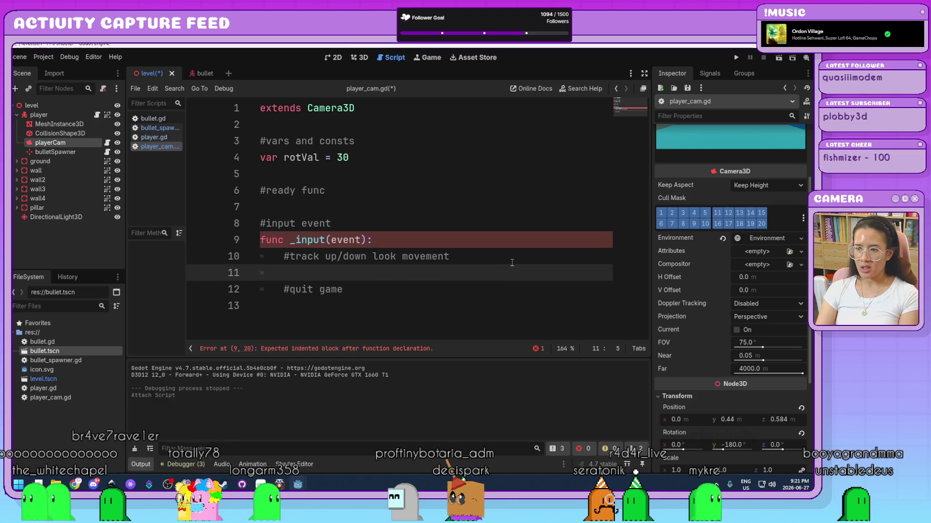
{"action": "key", "text": "Return"}
{"action": "key", "text": "Up"}
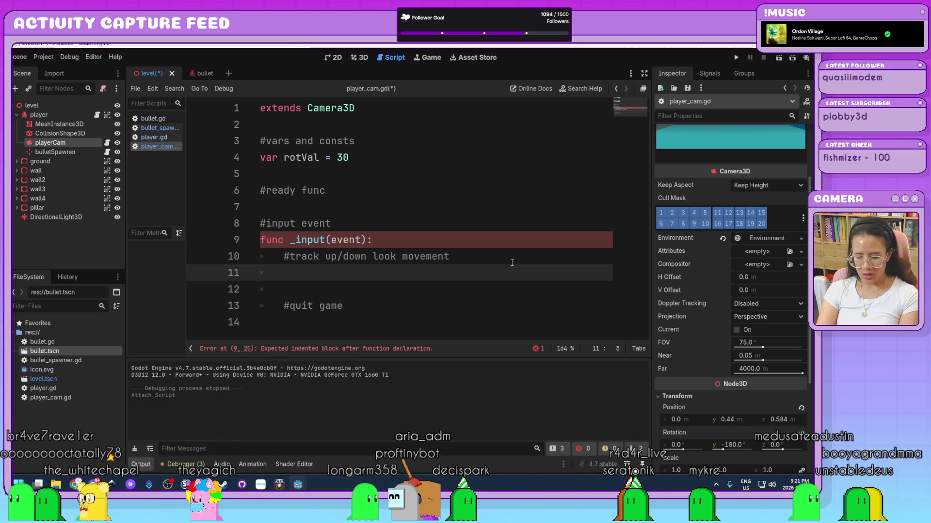
{"action": "type", "text": "event is In"}
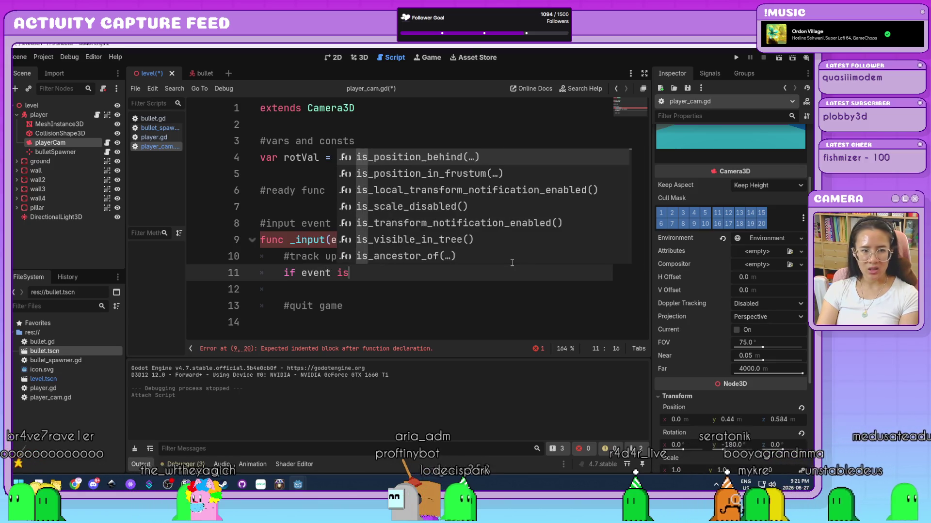
{"action": "type", "text": "put"}
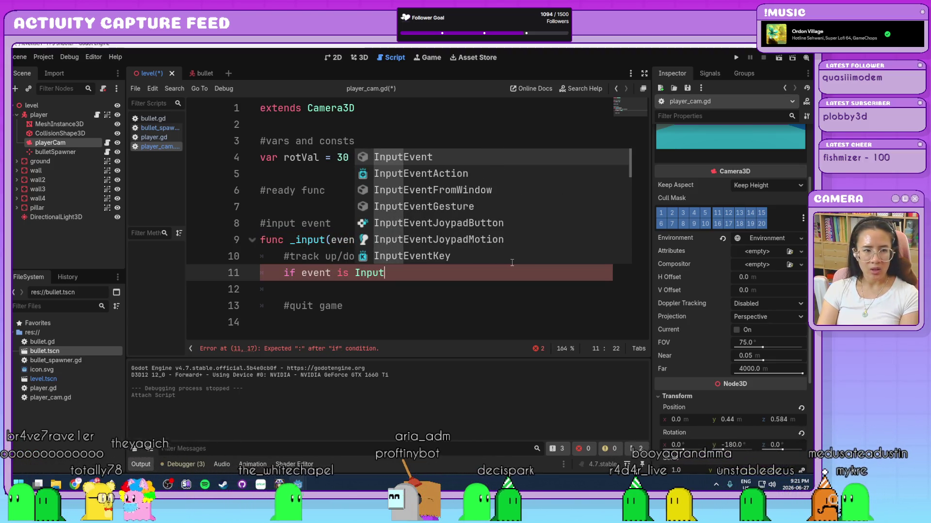
{"action": "type", "text": "EventMou"}
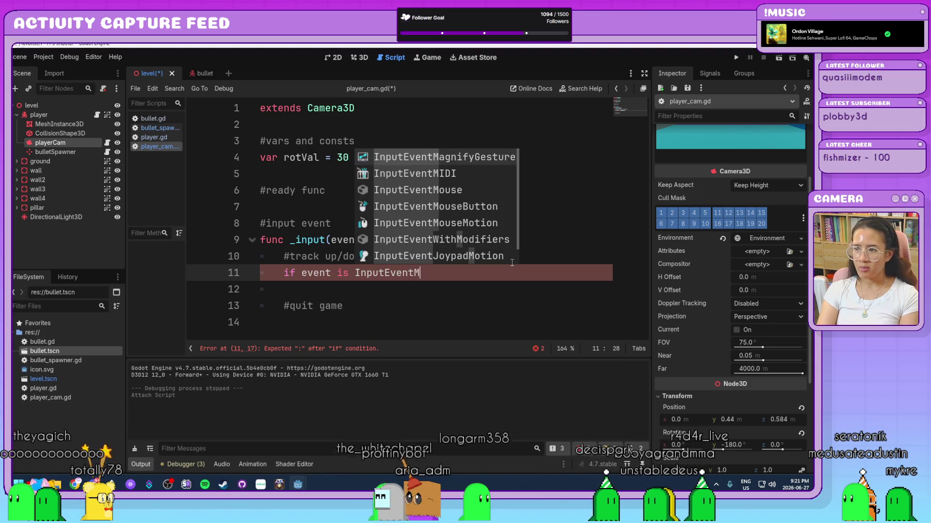
{"action": "type", "text": "seAc"}
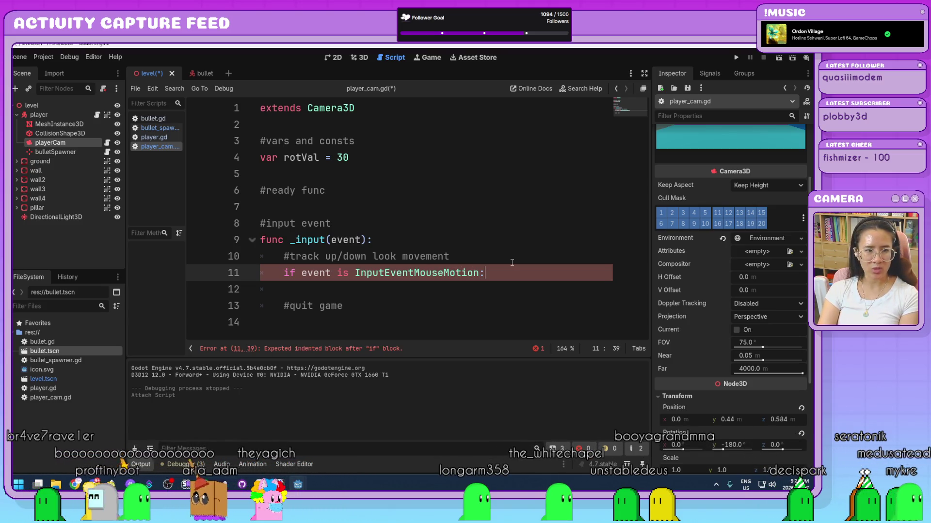
{"action": "key", "text": "Return"}
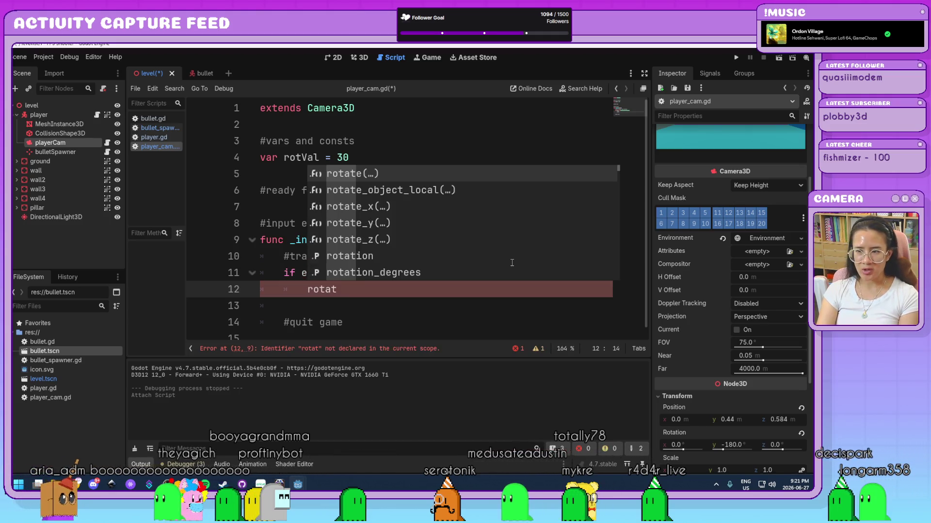
- Subtract event.relative.y/100 from rotation.x and begin clamping rotation.x with deg_to_rad
{"action": "type", "text": "ion.x "}
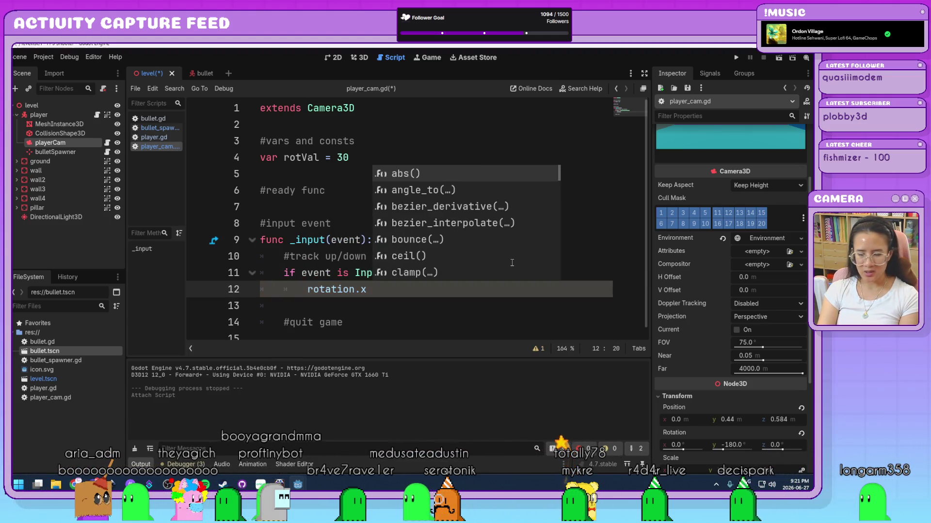
{"action": "type", "text": "-= "}
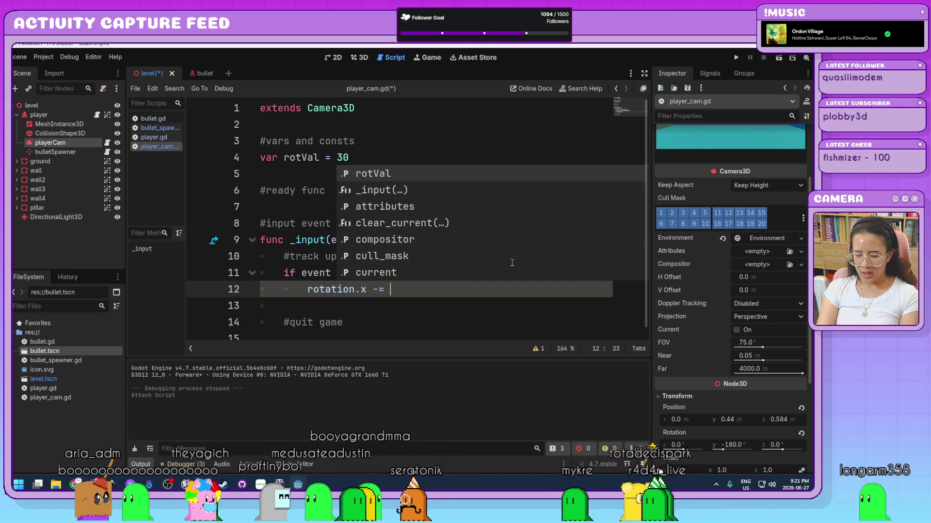
{"action": "type", "text": "event.rela"}
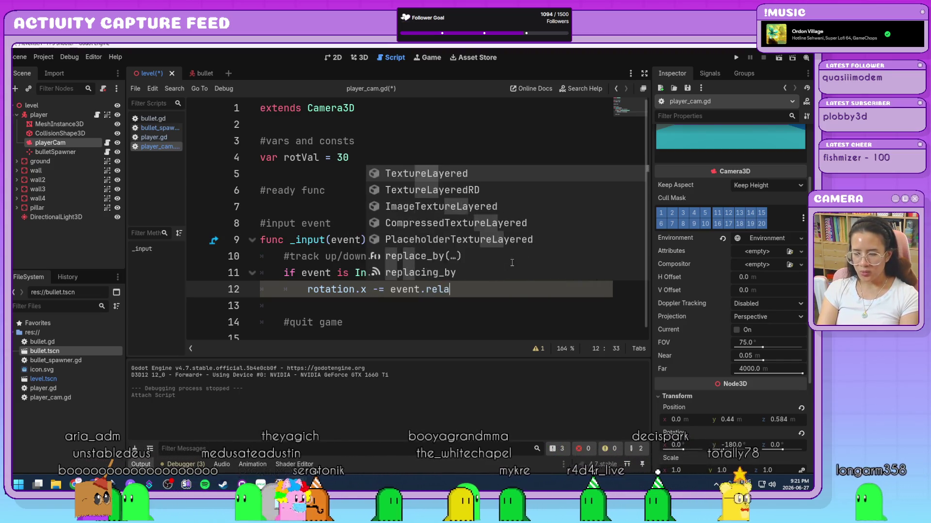
{"action": "type", "text": "tive"}
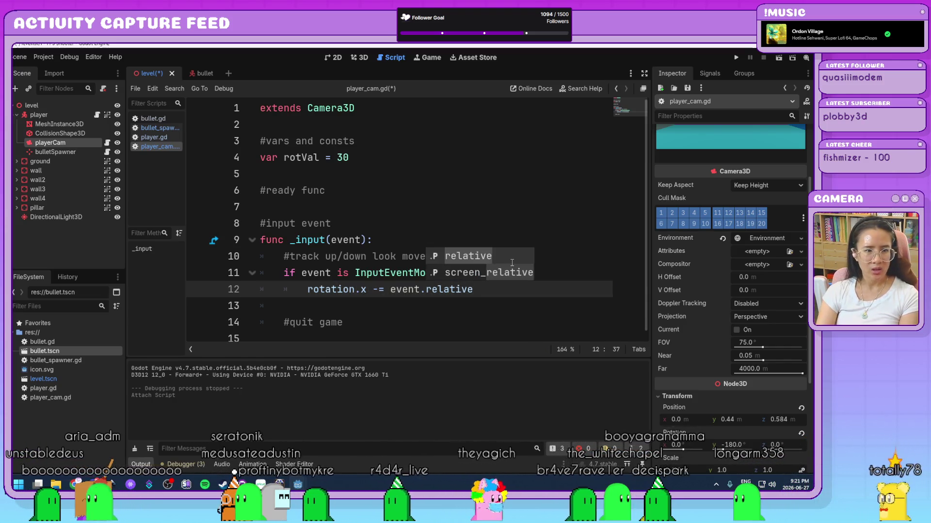
{"action": "type", "text": ".y/100"}
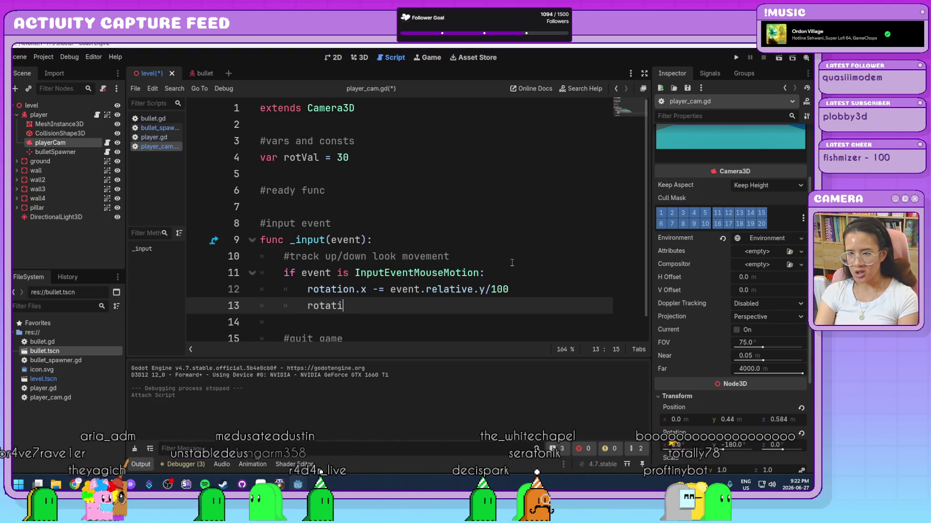
{"action": "type", "text": ".x "}
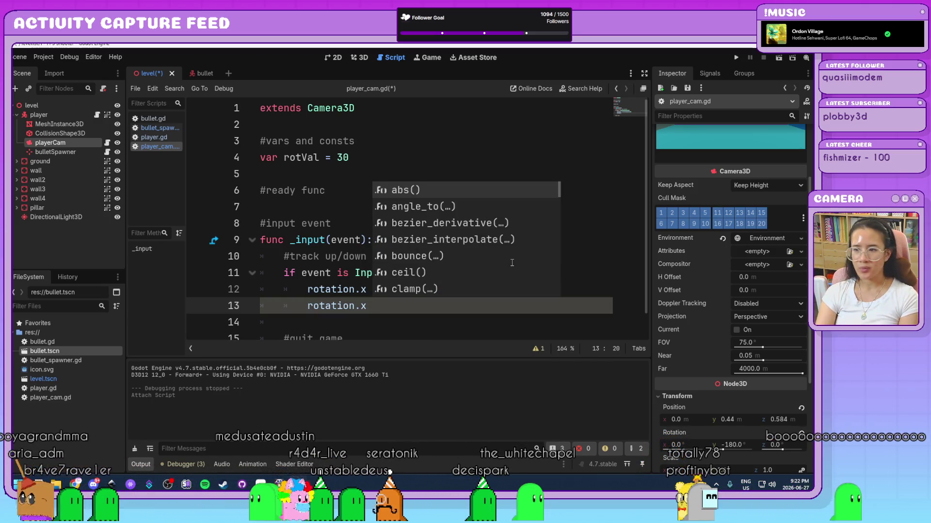
{"action": "type", "text": "= clamp()"}
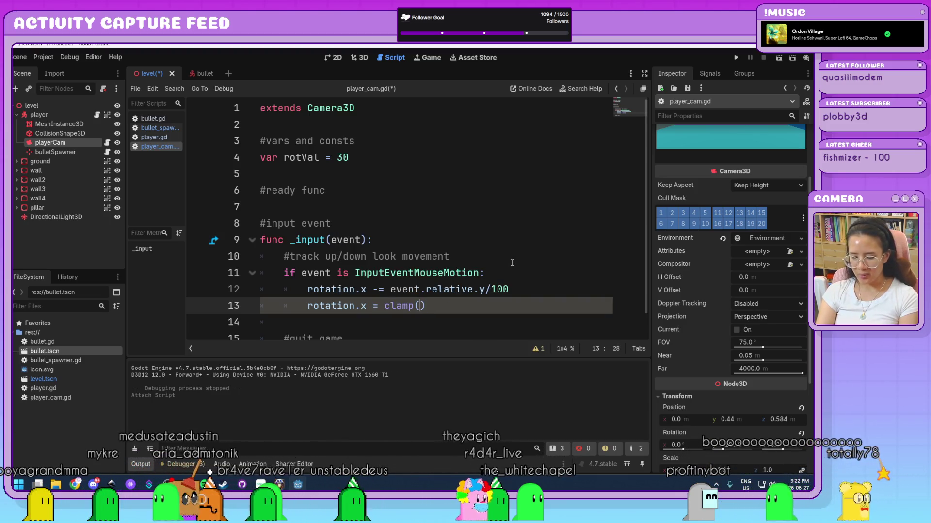
{"action": "type", "text": "rotation.x"}
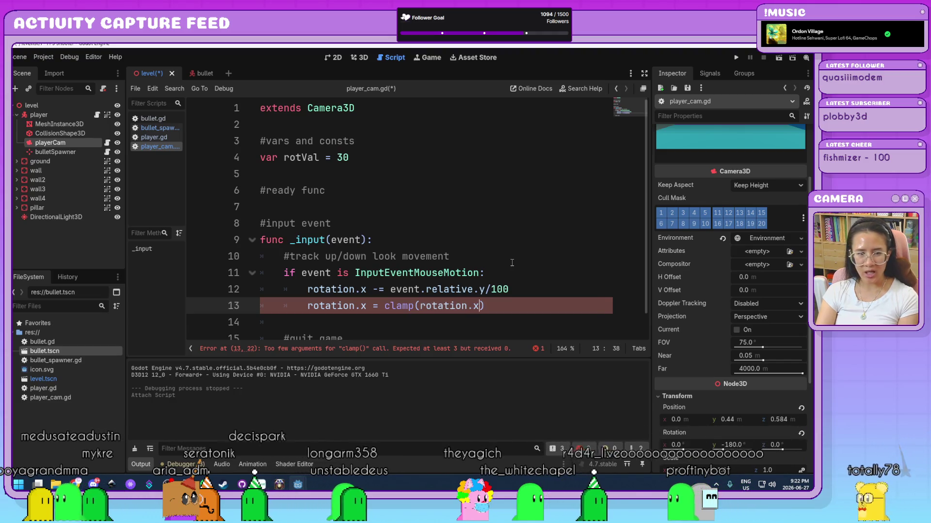
{"action": "type", "text": ", "}
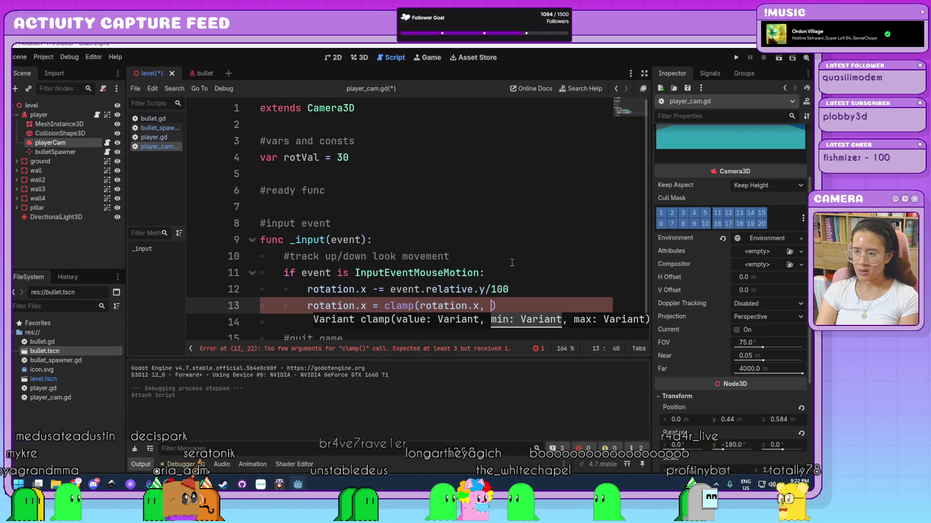
{"action": "type", "text": "deg"}
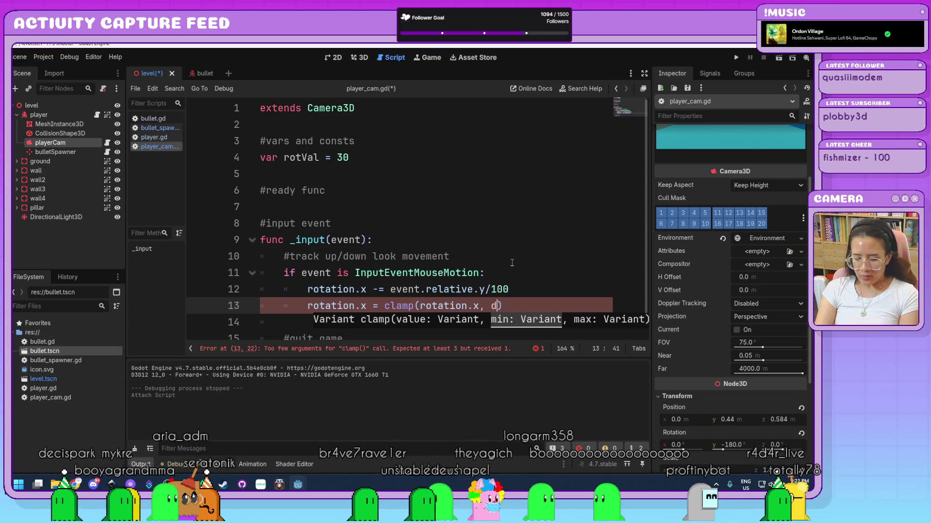
{"action": "type", "text": "_to"}
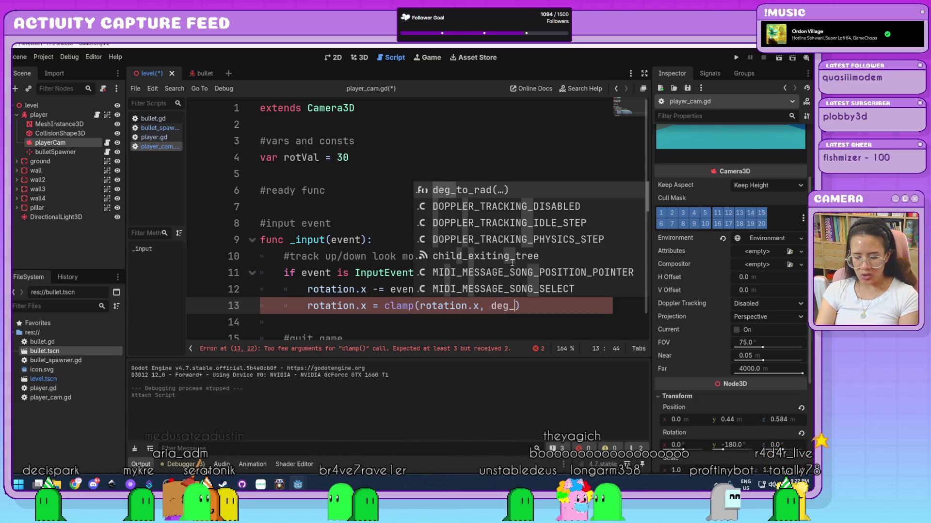
{"action": "type", "text": "_rad("}
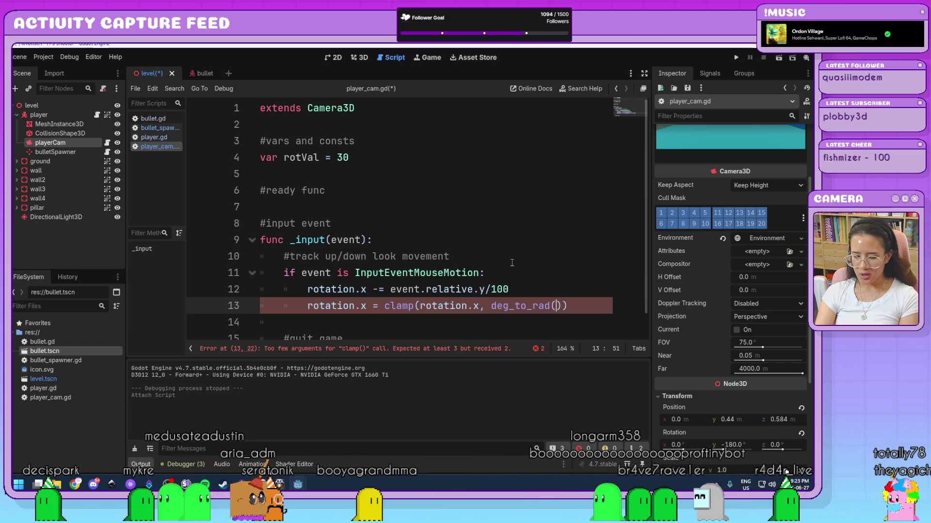
- Complete line 13's clamp of rotation.x with deg_to_rad(-rotVal) and deg_to_rad(rotVal) limits
{"action": "type", "text": "rotVa"}
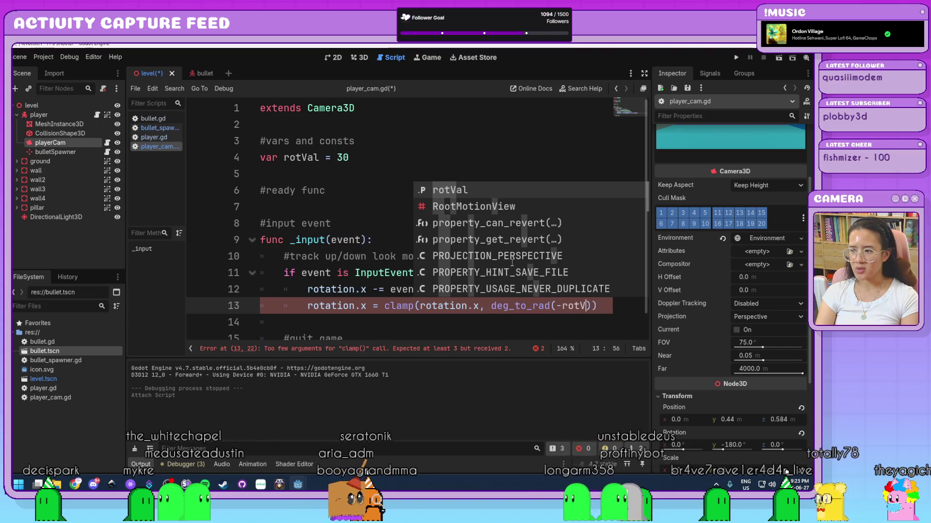
{"action": "type", "text": "l), "}
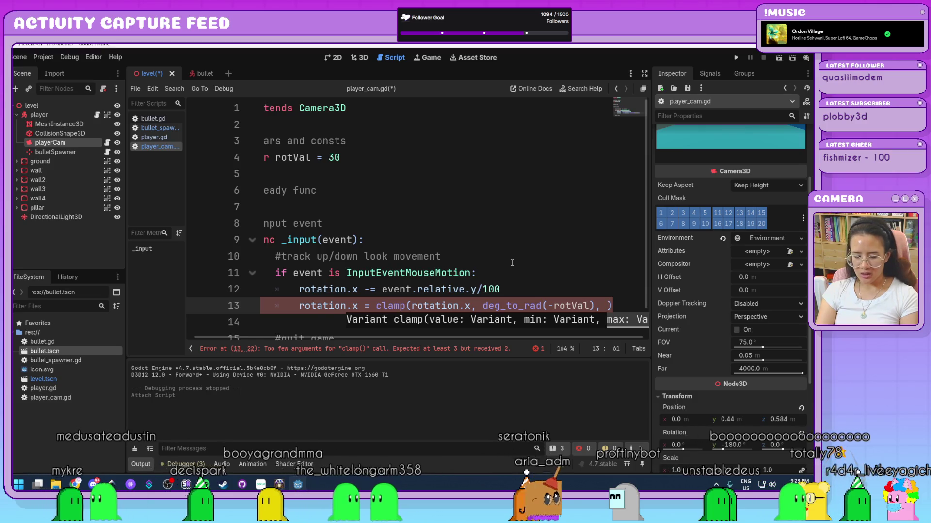
{"action": "type", "text": "deg_"}
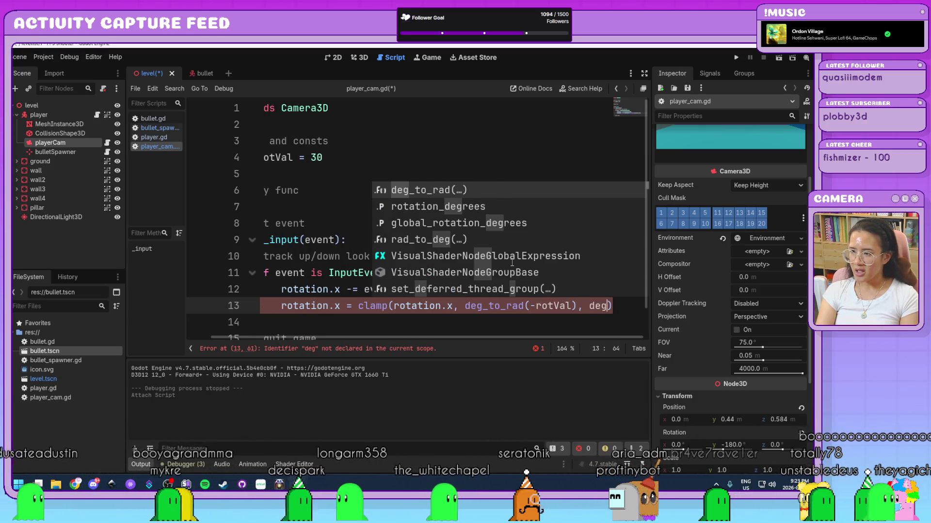
{"action": "type", "text": "to_rad"}
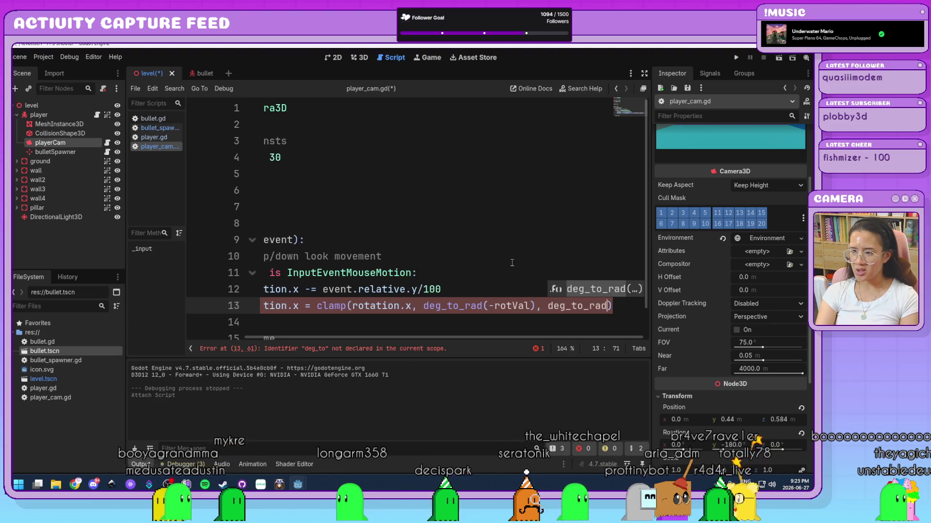
{"action": "key", "text": "Return"}
{"action": "type", "text": "rot"}
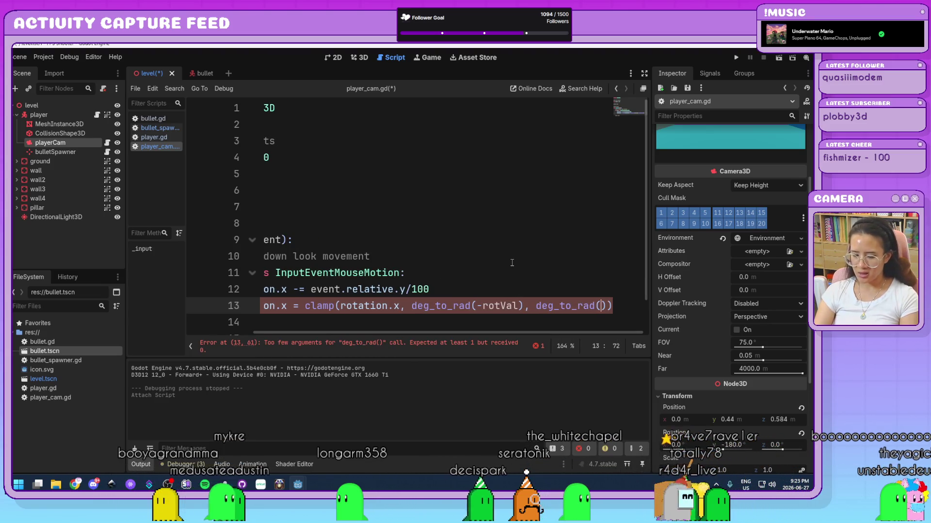
{"action": "type", "text": "a"}
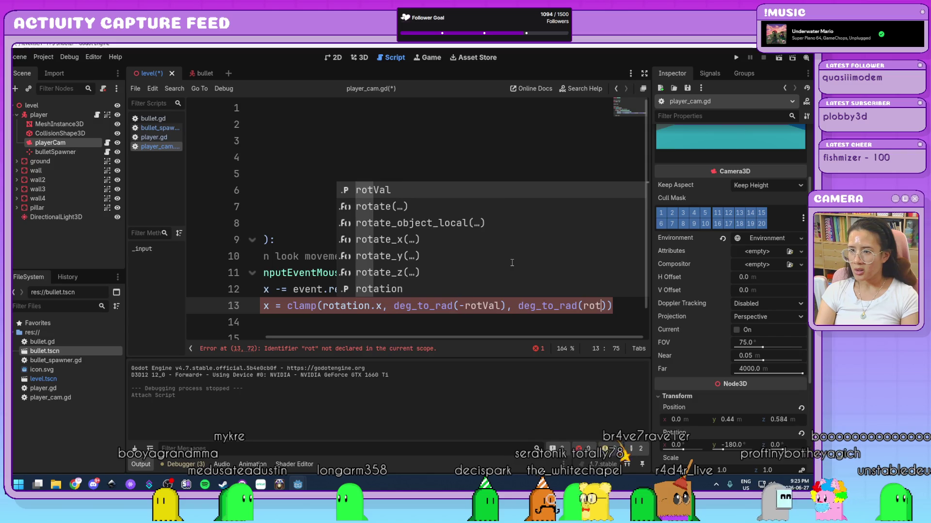
{"action": "key", "text": "Return"}
{"action": "scroll", "coordinate": [412, 310], "scroll_direction": "down", "scroll_amount": 4}
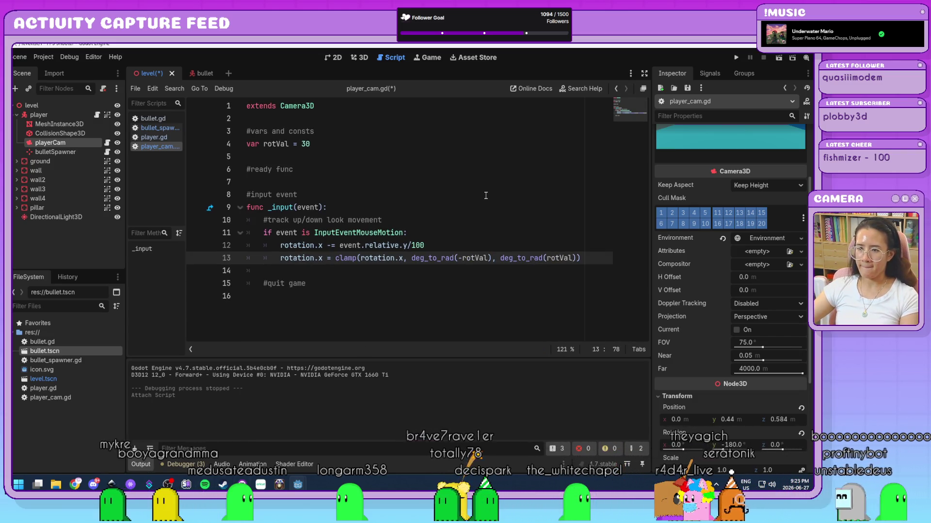
{"action": "left_click", "coordinate": [367, 281]}
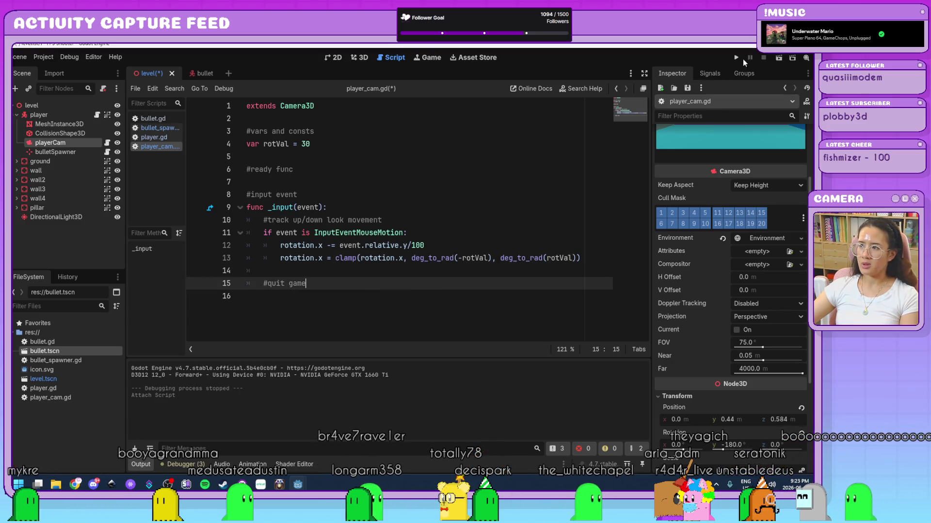
- Playtest the game to check the mouse look, then close the game window
{"action": "left_click", "coordinate": [736, 58]}
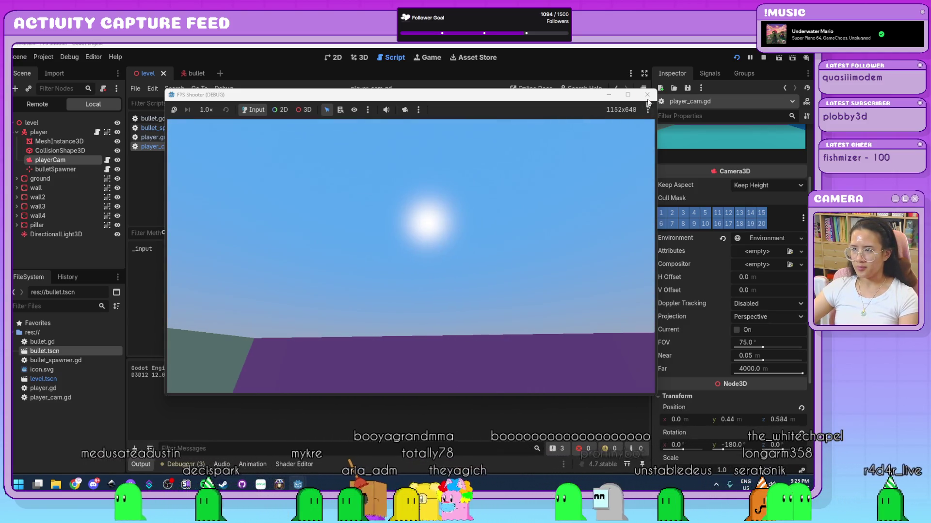
{"action": "left_click", "coordinate": [647, 95]}
{"action": "left_click", "coordinate": [434, 270]}
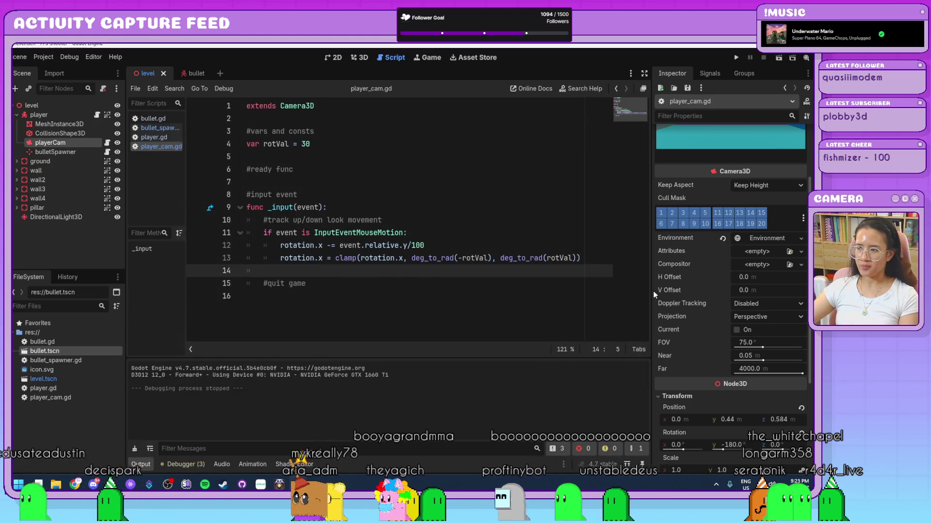
- Widen the script editor by dragging the Inspector divider right and zooming in
{"action": "left_click_drag", "start_coordinate": [653, 291], "coordinate": [684, 291]}
{"action": "scroll", "coordinate": [575, 294], "scroll_direction": "up", "scroll_amount": 2}
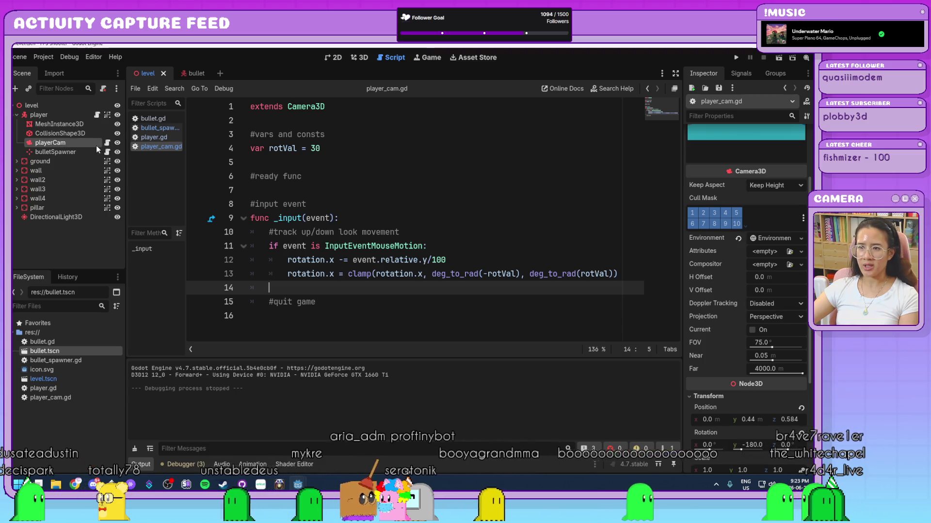
{"action": "left_click", "coordinate": [342, 150]}
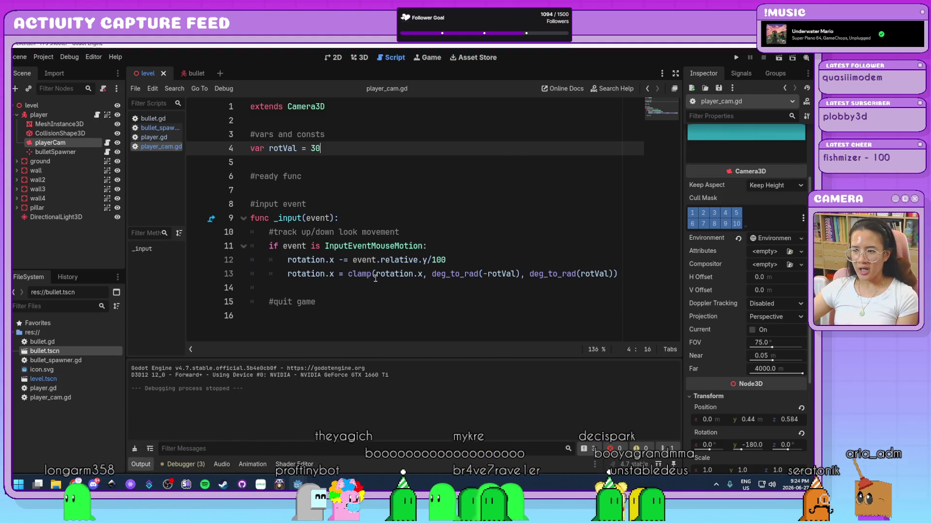
- Review the clamp line and the rotVal = 30 declaration in player_cam.gd
{"action": "mouse_move", "coordinate": [373, 279]}
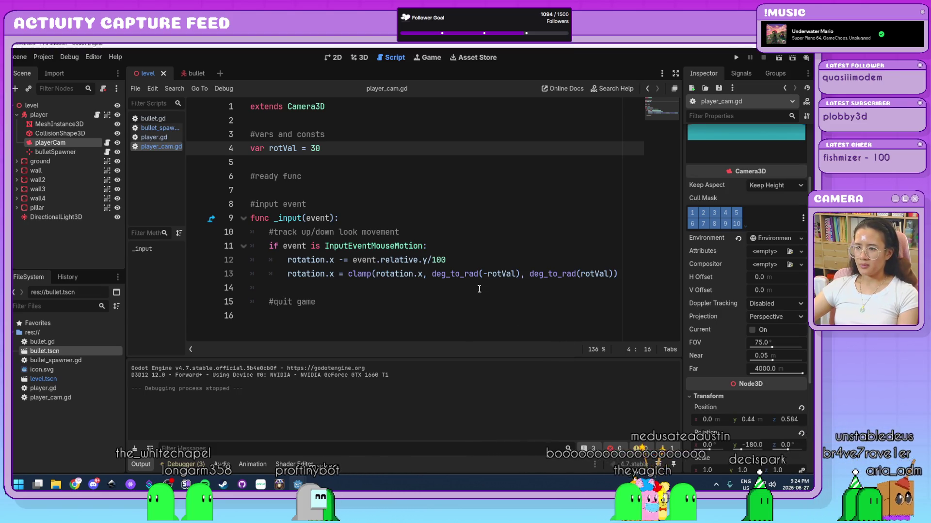
{"action": "mouse_move", "coordinate": [443, 274]}
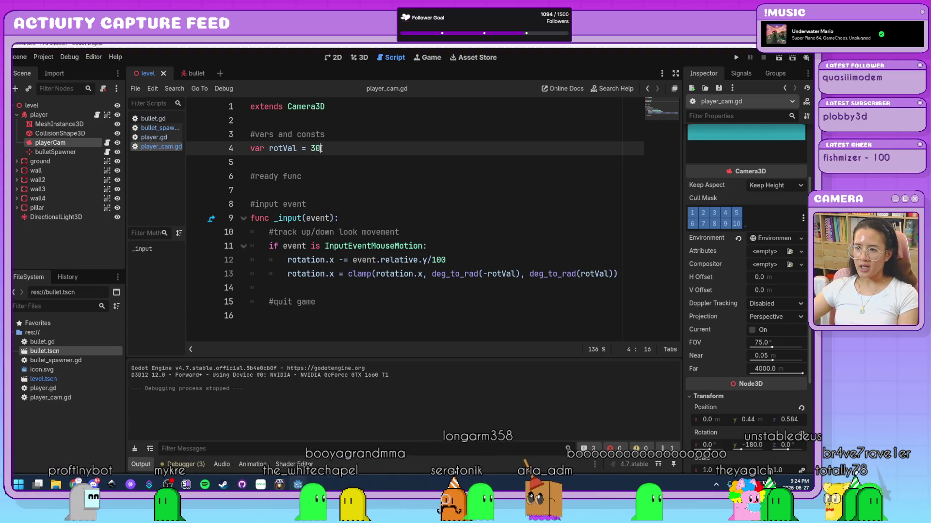
- Change rotVal from 30 to 25 and playtest the tighter look limit
{"action": "left_click_drag", "start_coordinate": [320, 148], "coordinate": [312, 148]}
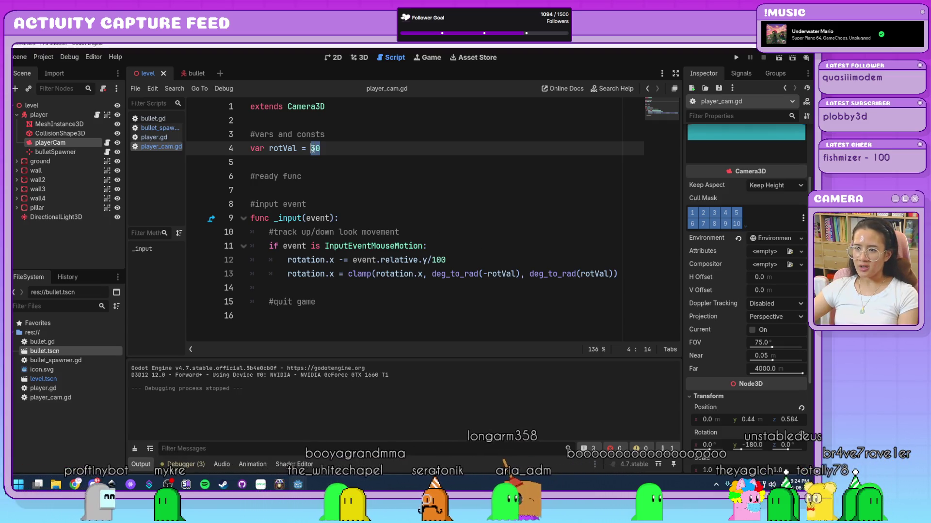
{"action": "left_click", "coordinate": [404, 159]}
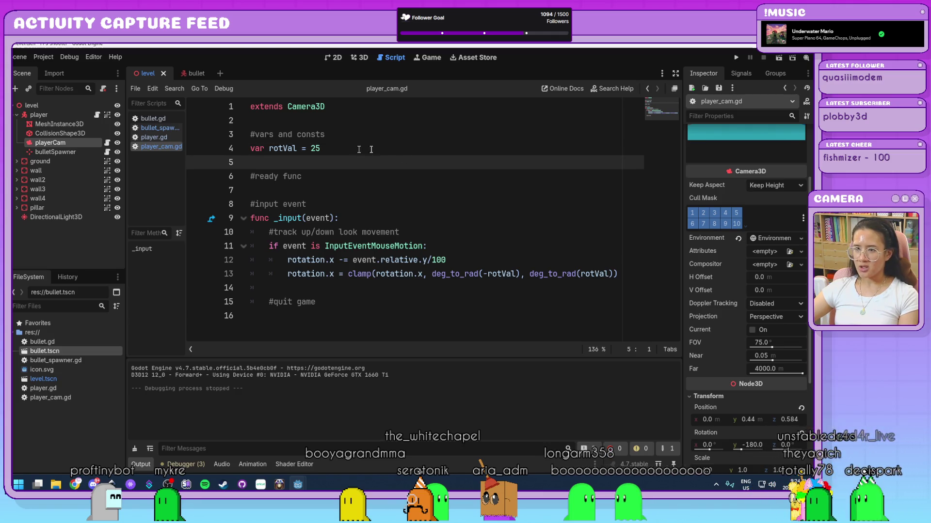
{"action": "left_click", "coordinate": [736, 56]}
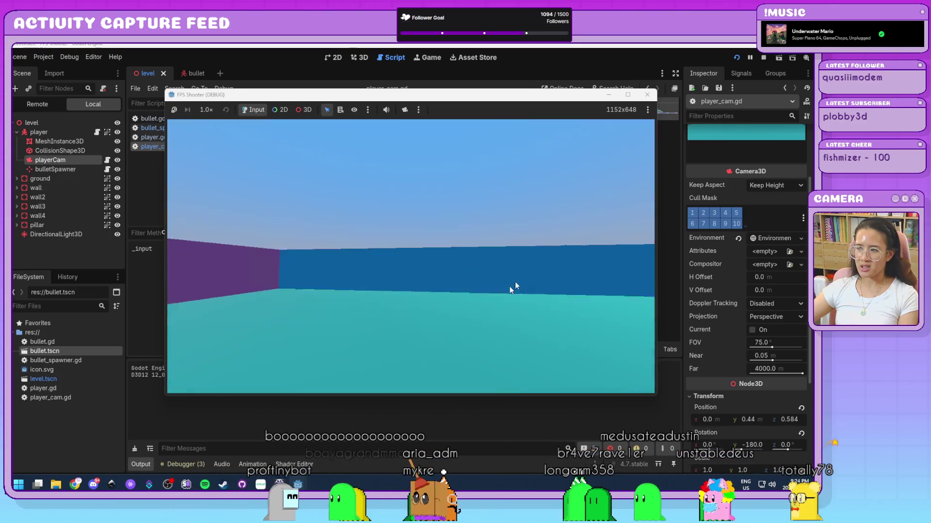
{"action": "key", "text": "alt+F4"}
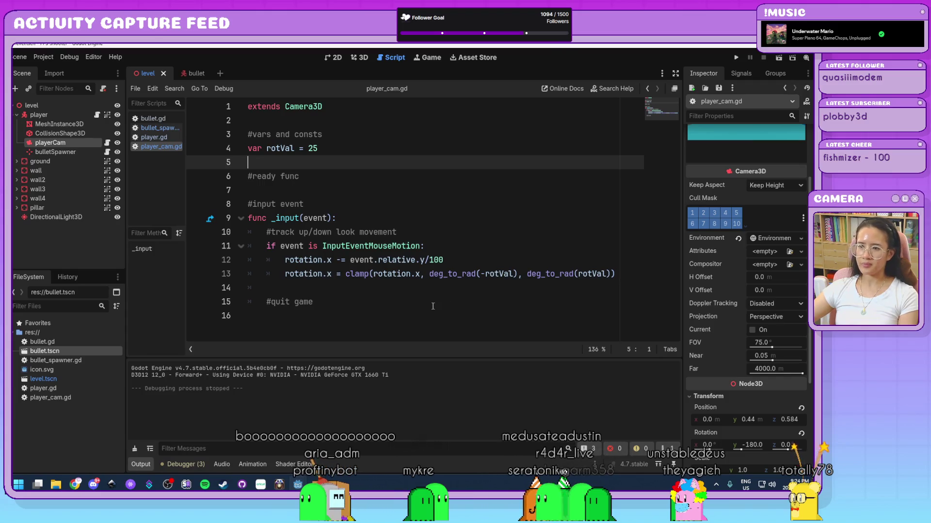
- Start a new line under the #ready func comment
{"action": "left_click", "coordinate": [433, 306]}
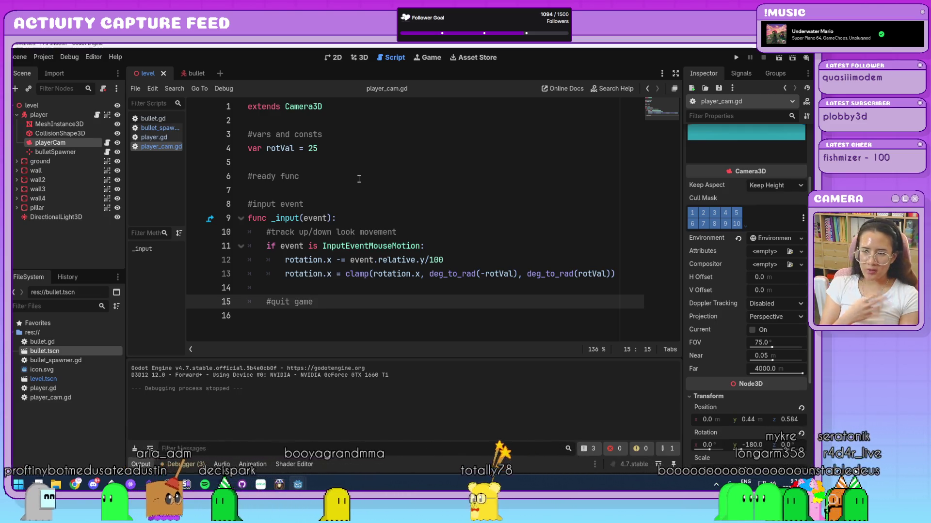
{"action": "left_click", "coordinate": [358, 179]}
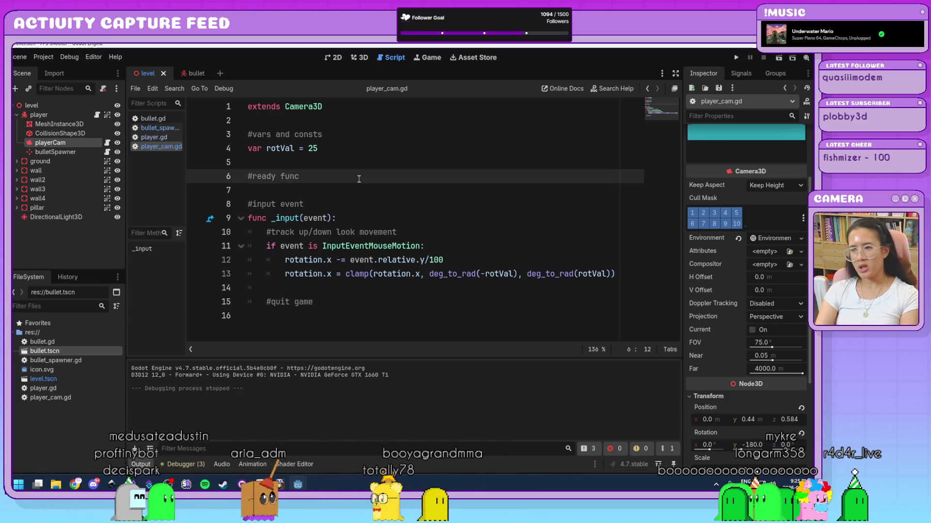
{"action": "key", "text": "Return"}
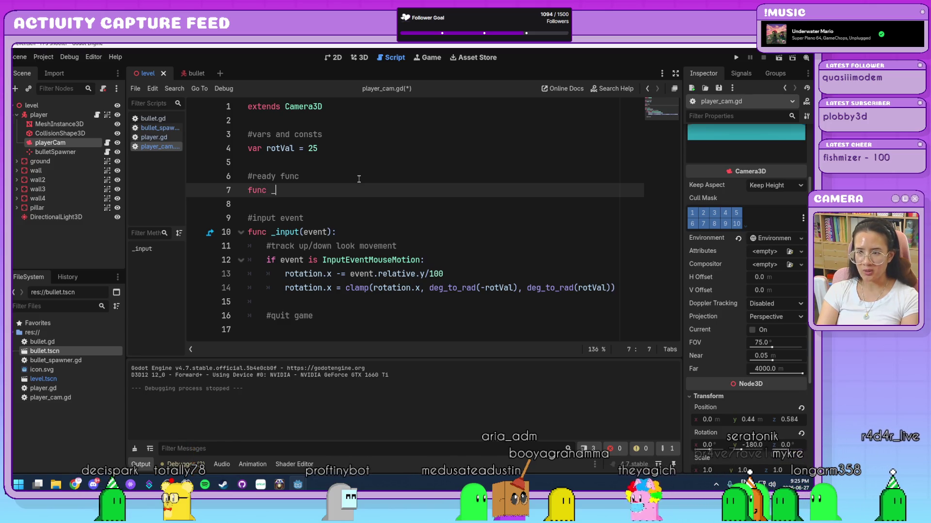
- Add func _ready() calling Input.set_mouse_mode(Input.MOUSE_MODE_HIDDEN), then run the game
{"action": "key", "text": "Return"}
{"action": "key", "text": "Return"}
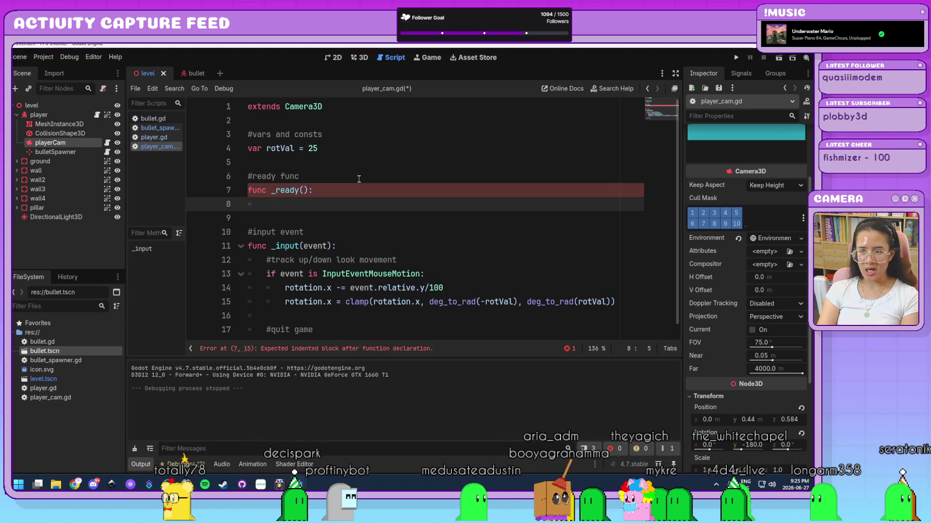
{"action": "type", "text": "Input"}
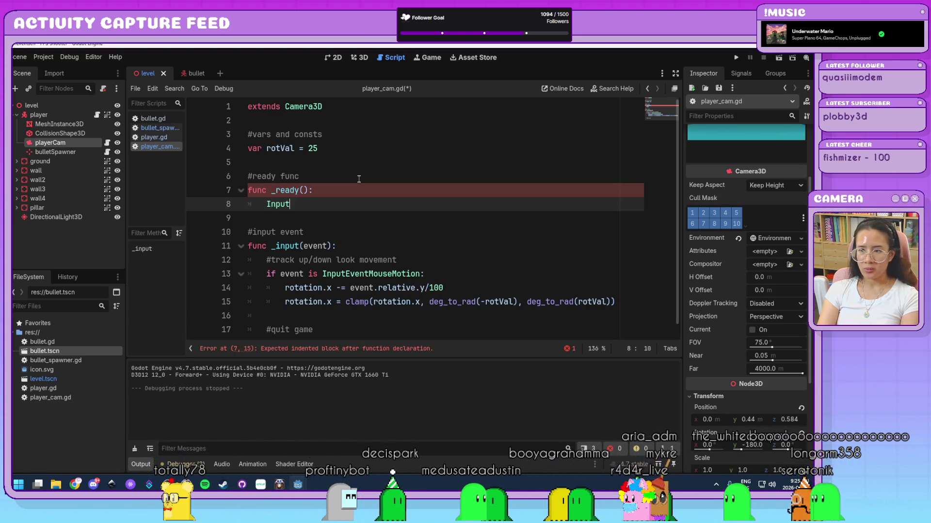
{"action": "type", "text": "."}
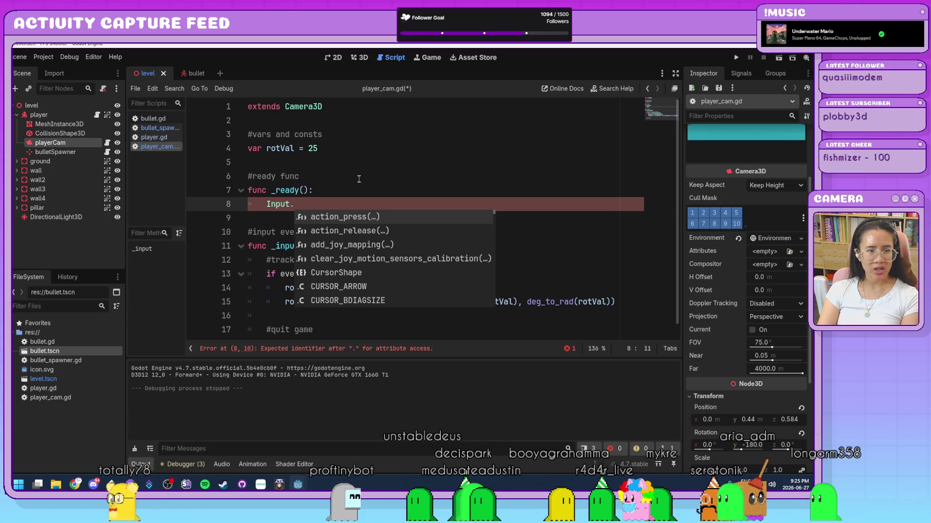
{"action": "type", "text": "set_mou"}
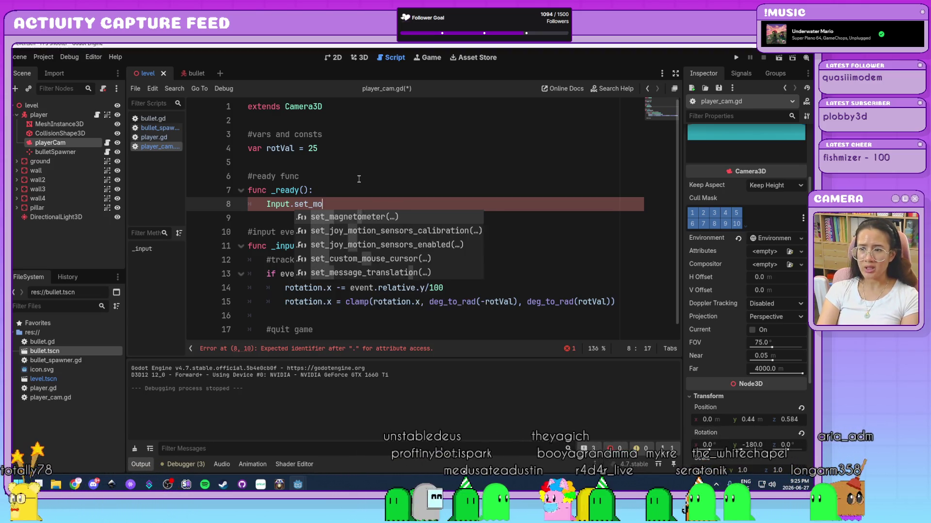
{"action": "type", "text": "se"}
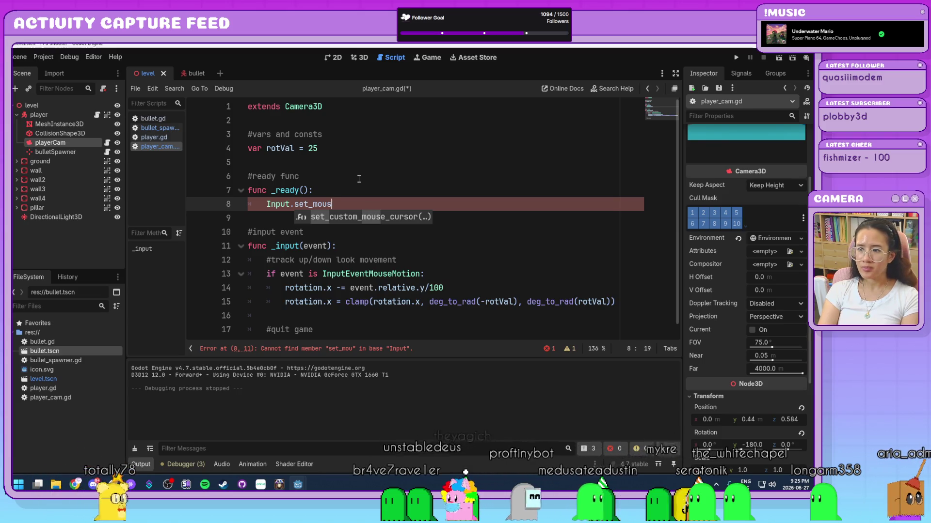
{"action": "type", "text": "_mode("}
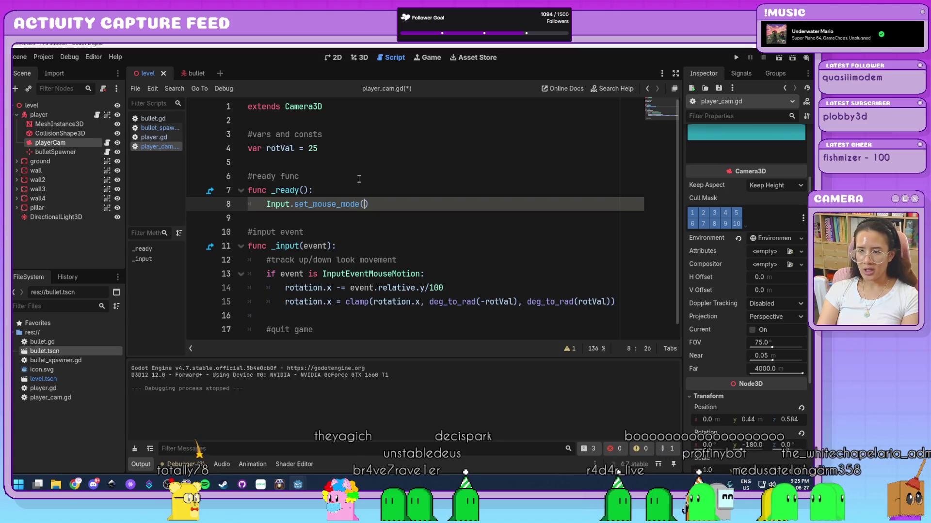
{"action": "type", "text": "Inp"}
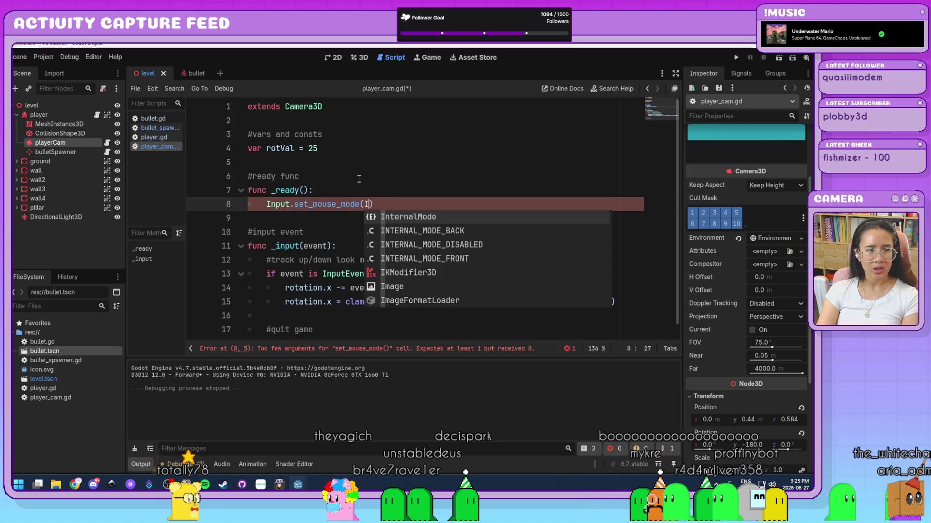
{"action": "type", "text": "ut.MO"}
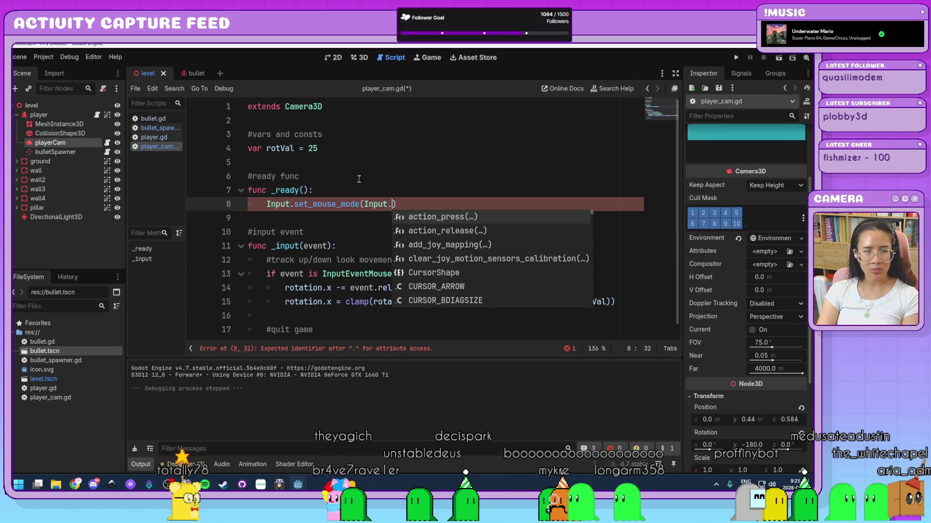
{"action": "type", "text": "USE_MODE_"}
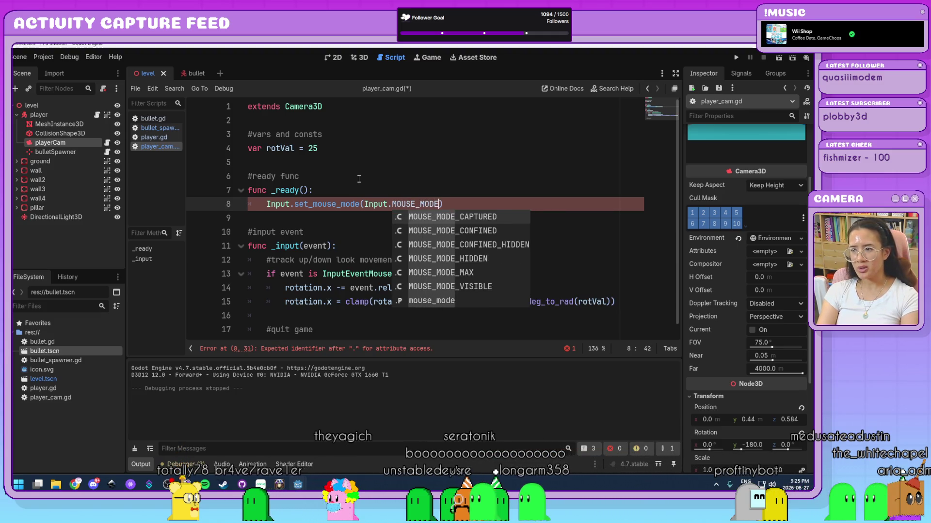
{"action": "type", "text": "HI"}
{"action": "key", "text": "Return"}
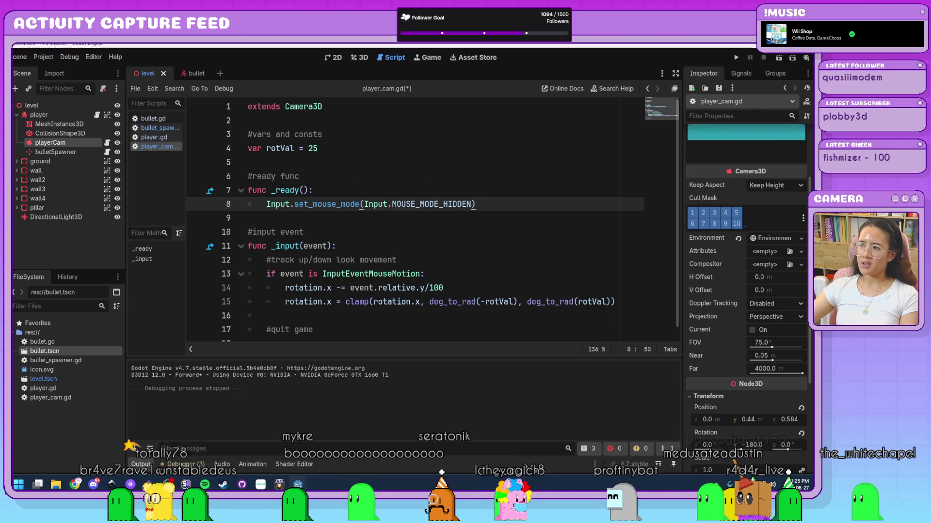
{"action": "key", "text": "F5"}
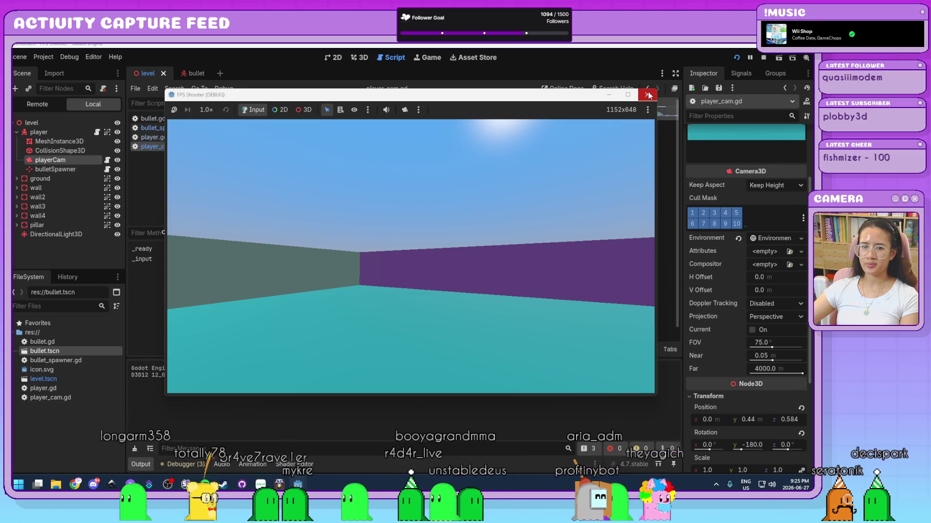
- Stop the hidden-mouse test run and collapse the Output panel to enlarge the script
{"action": "key", "text": "Escape"}
{"action": "mouse_move", "coordinate": [641, 202]}
{"action": "left_mouse_down"}
{"action": "mouse_move", "coordinate": [247, 204]}
{"action": "mouse_move", "coordinate": [215, 196]}
{"action": "left_mouse_up"}
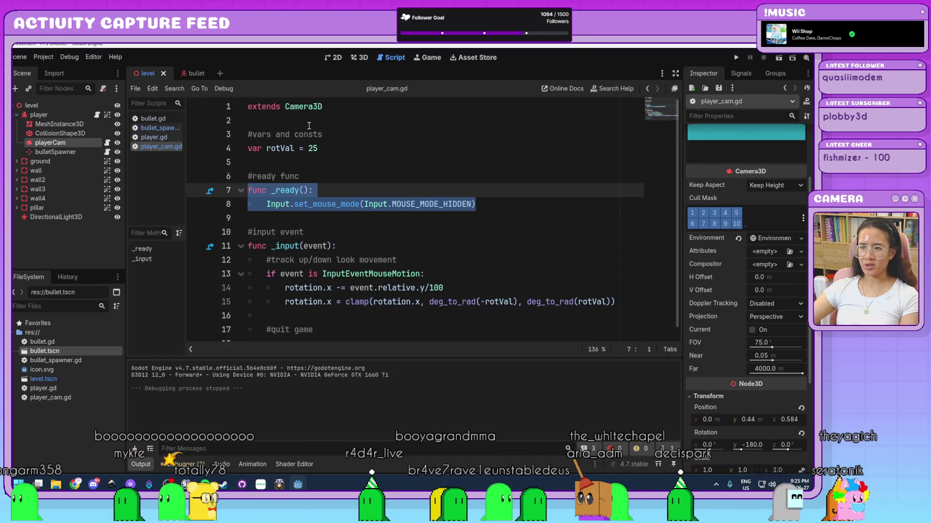
{"action": "left_click", "coordinate": [247, 217]}
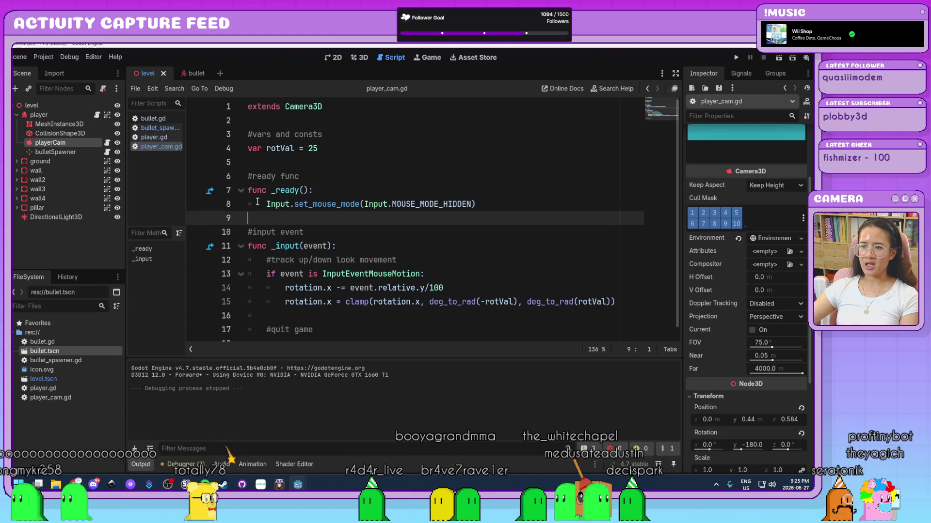
{"action": "left_click", "coordinate": [506, 208]}
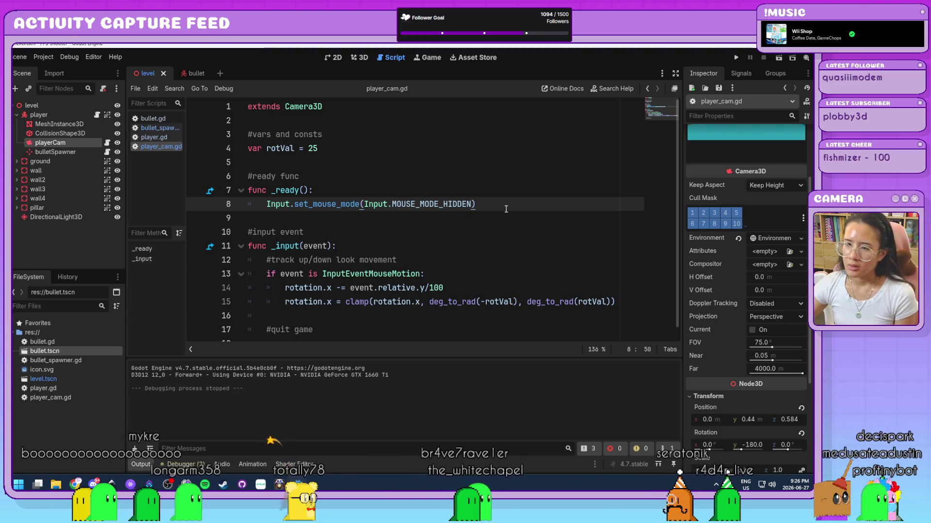
{"action": "left_click", "coordinate": [150, 470]}
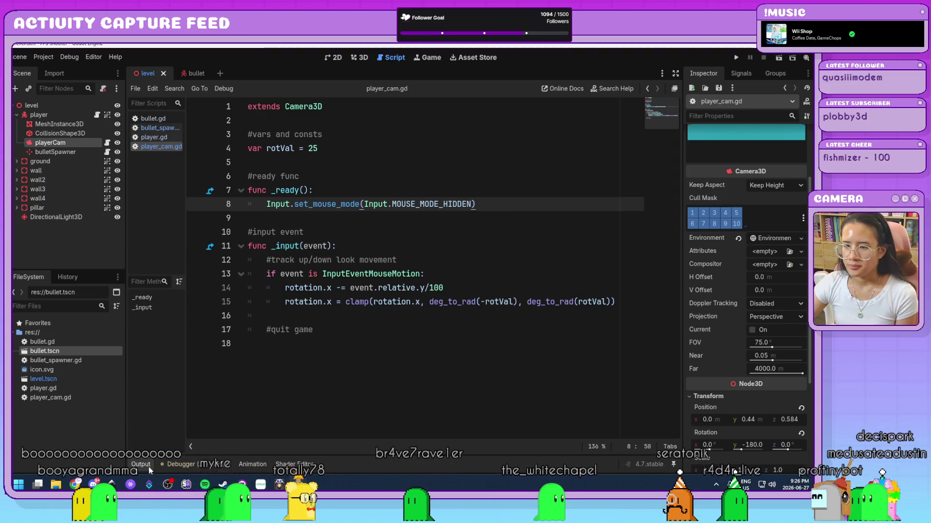
- Under #quit game, add an if Input.is_action_just_pressed("quit") check
{"action": "left_click", "coordinate": [393, 335]}
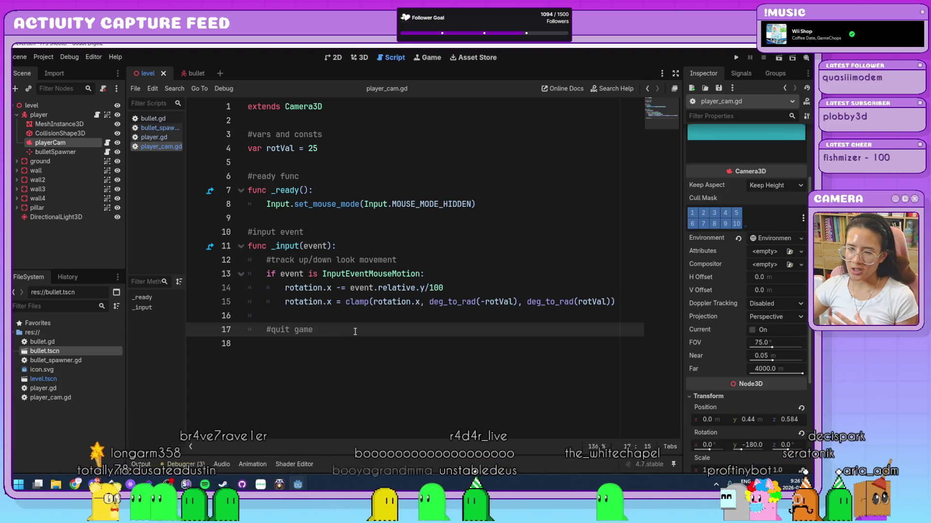
{"action": "key", "text": "Return"}
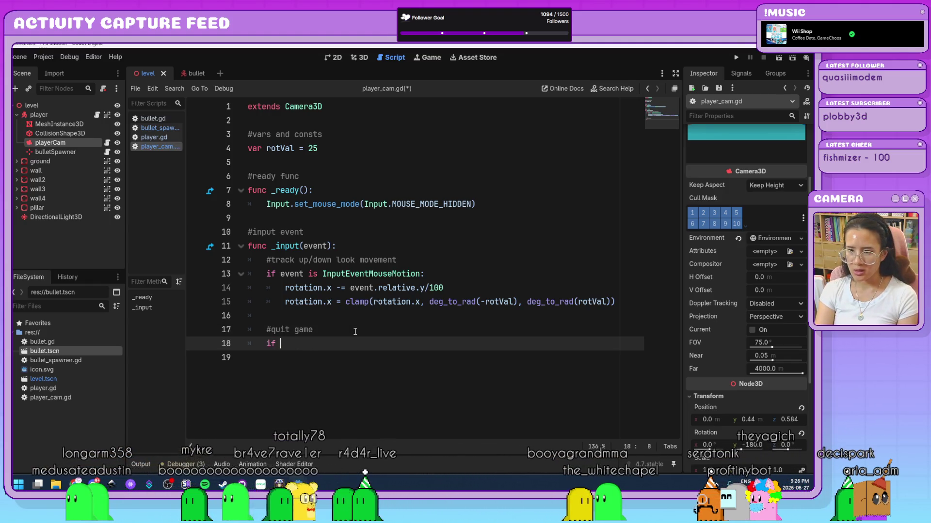
{"action": "type", "text": "Input.is_actio"}
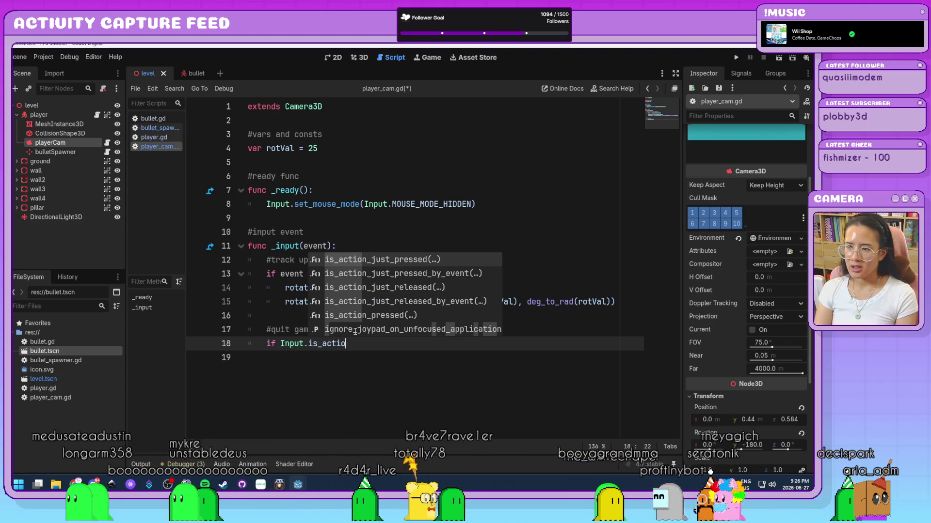
{"action": "key", "text": "Return"}
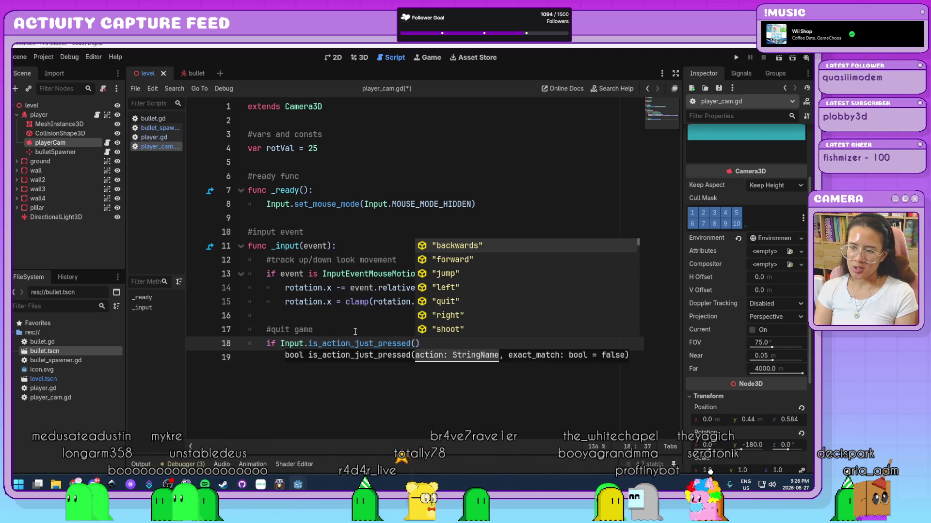
{"action": "key", "text": "Down"}
{"action": "key", "text": "Down"}
{"action": "key", "text": "Down"}
{"action": "key", "text": "Return"}
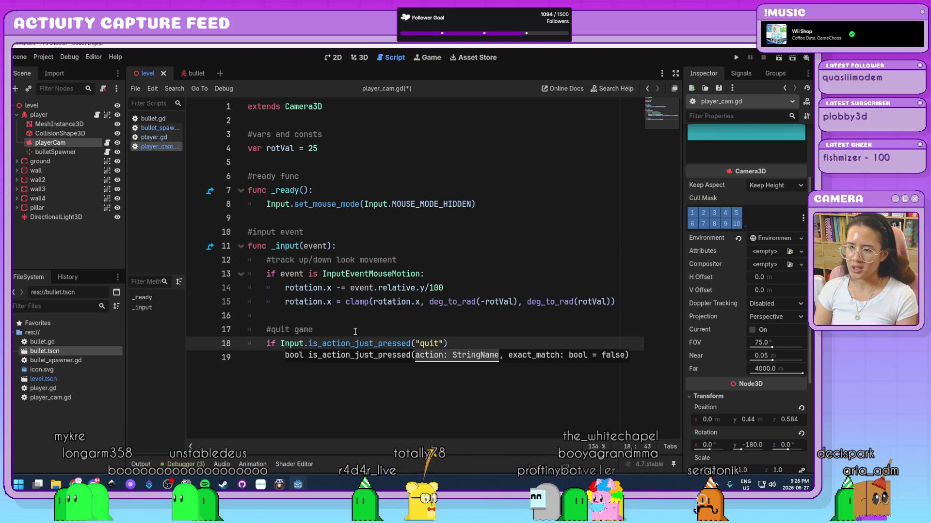
{"action": "type", "text": "0"}
{"action": "key", "text": "Right"}
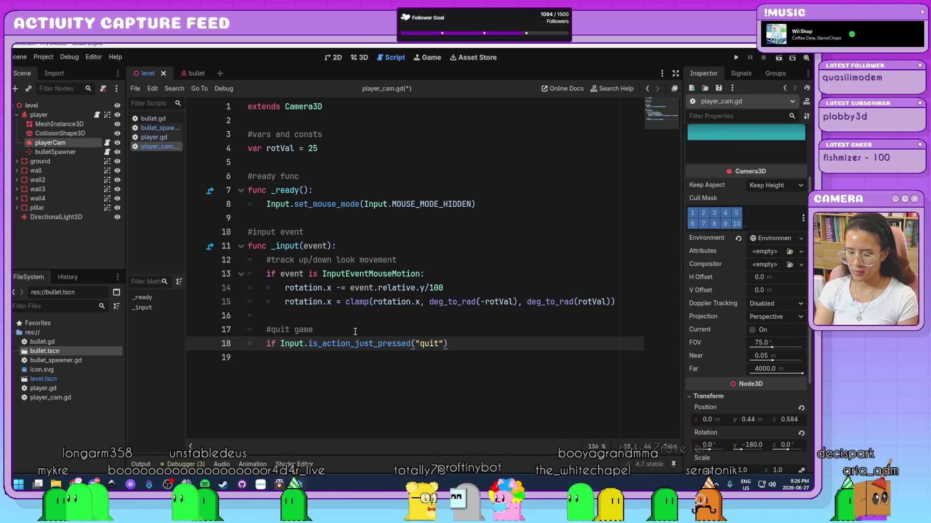
{"action": "type", "text": ":"}
{"action": "key", "text": "Return"}
- Make the quit check call get_tree().quit()
{"action": "type", "text": "get_"}
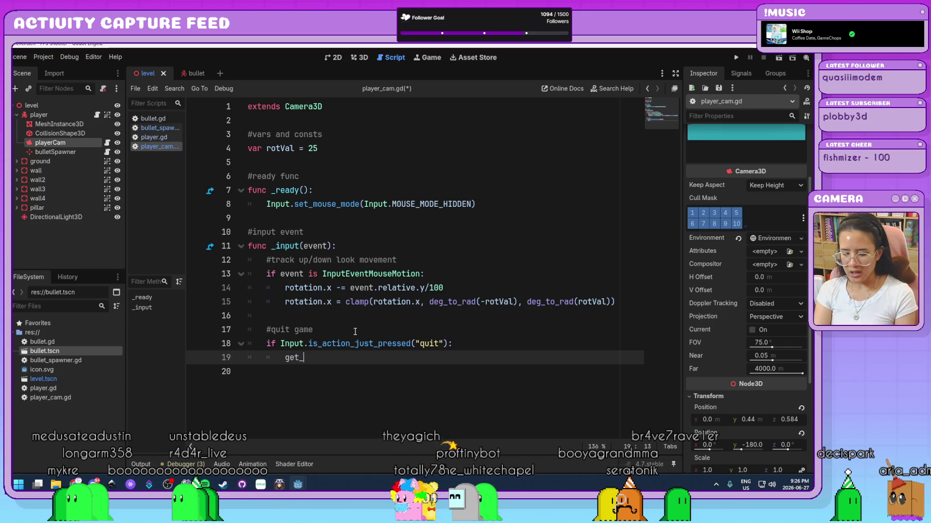
{"action": "type", "text": "tre"}
{"action": "key", "text": "Return"}
{"action": "type", "text": "."}
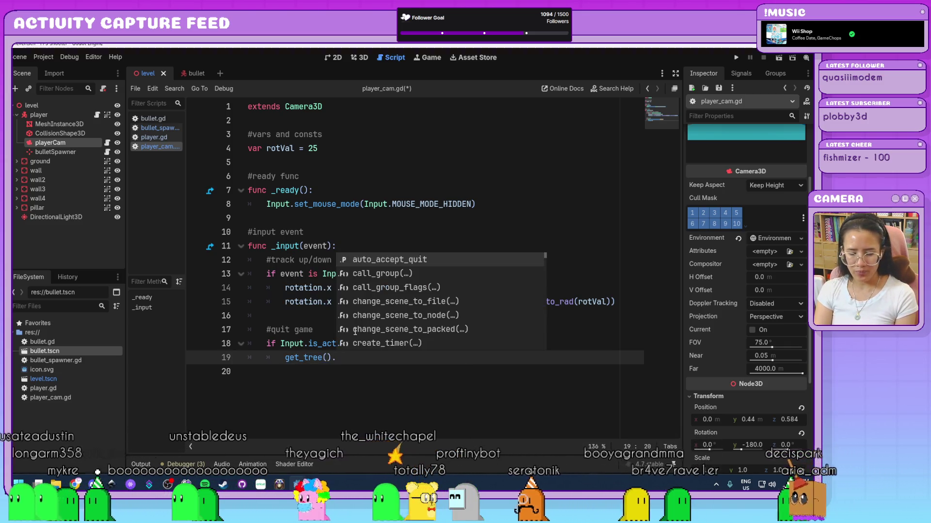
{"action": "type", "text": "quit"}
{"action": "key", "text": "Return"}
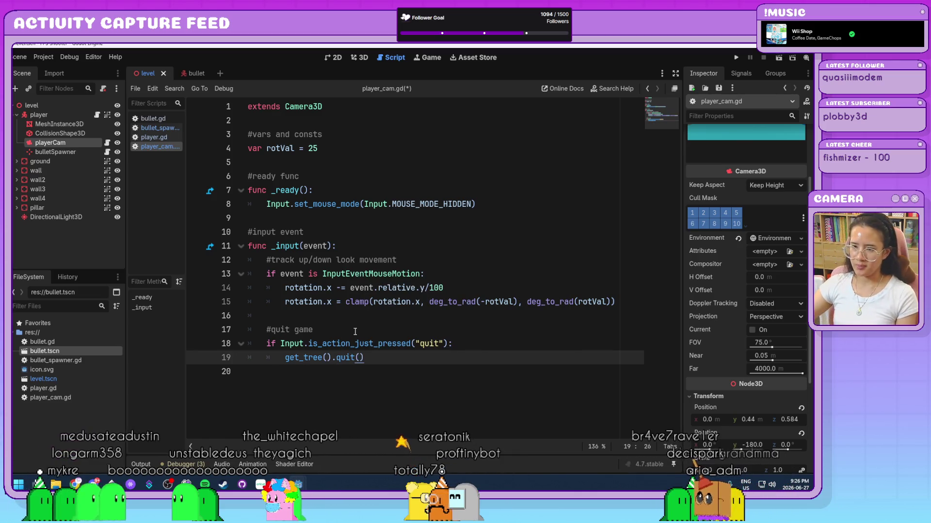
{"action": "left_click", "coordinate": [445, 387]}
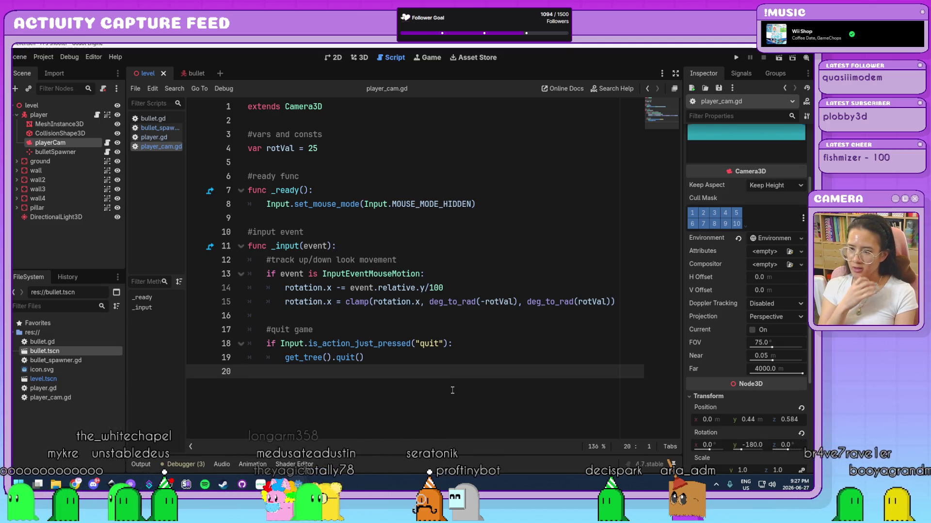
{"action": "left_click", "coordinate": [736, 58]}
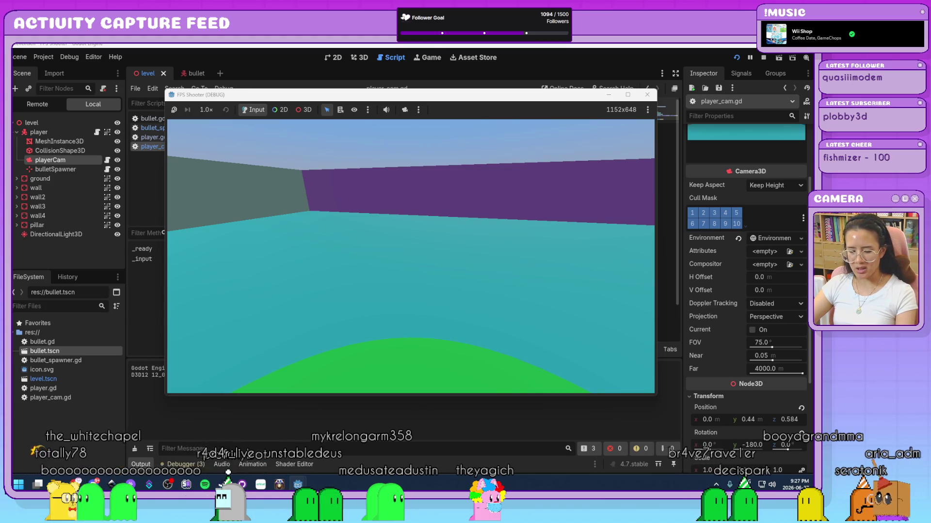
{"action": "key", "text": "Escape"}
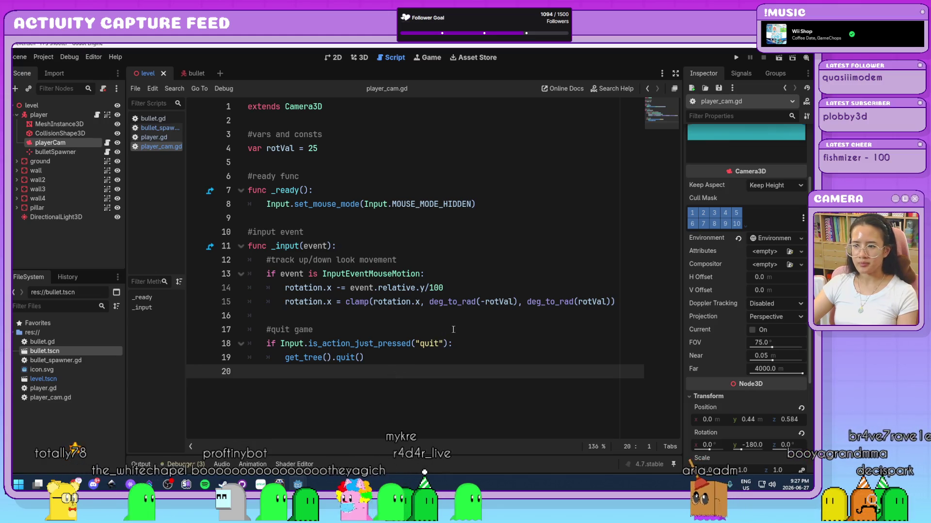
{"action": "left_click", "coordinate": [422, 362]}
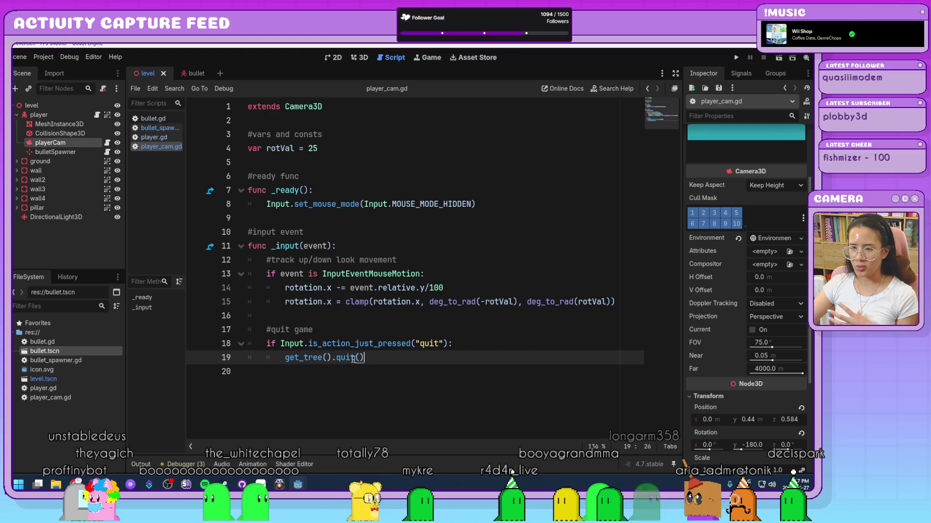
{"action": "left_click", "coordinate": [257, 348], "text": "shift"}
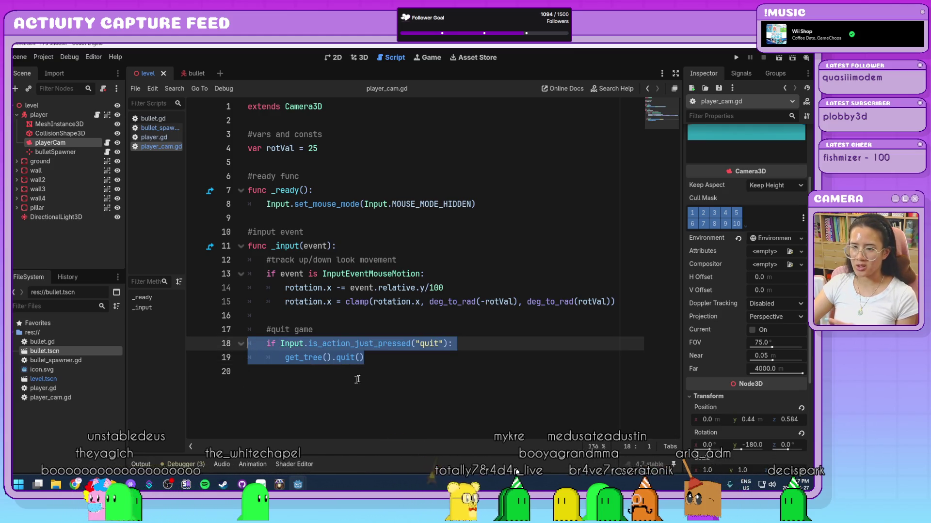
{"action": "left_click", "coordinate": [379, 363]}
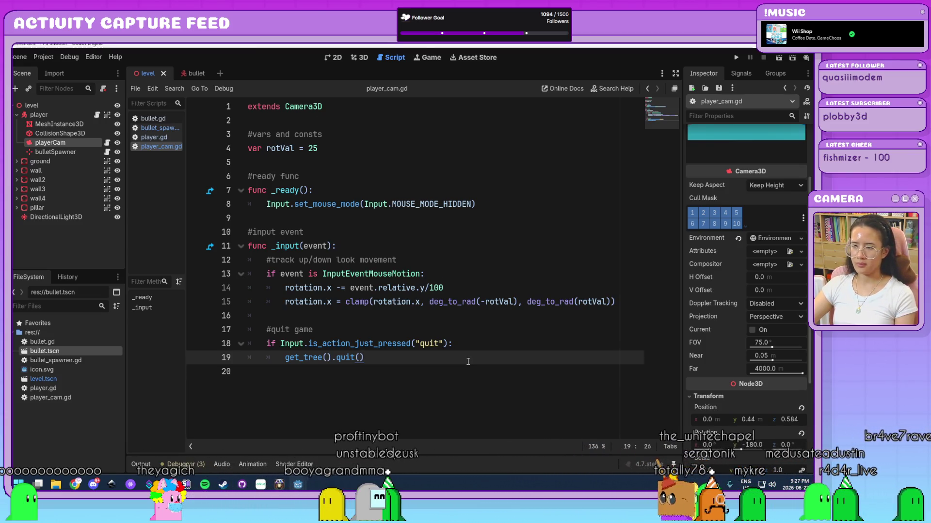
{"action": "scroll", "coordinate": [468, 361], "scroll_direction": "up", "scroll_amount": 1}
{"action": "scroll", "coordinate": [469, 362], "scroll_direction": "down", "scroll_amount": 1}
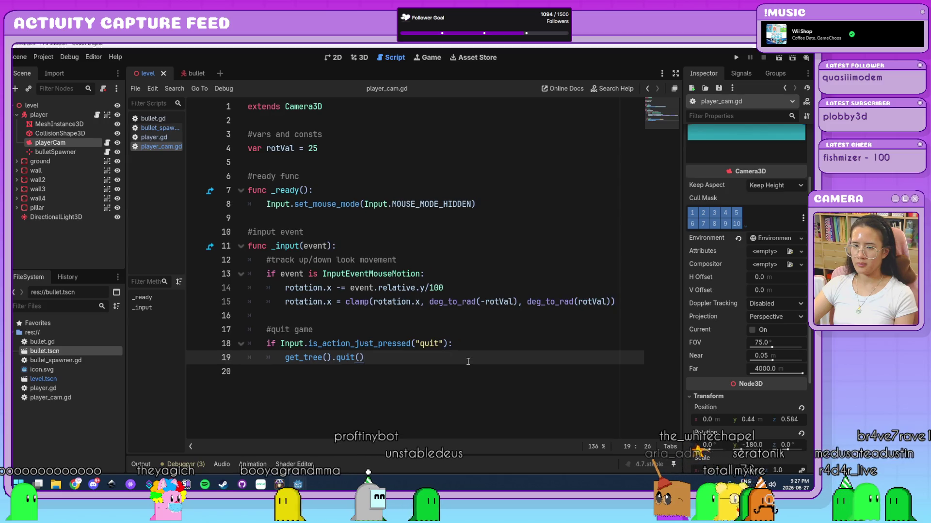
- Try a duplicated set_mouse_mode line with its HIDDEN constant being replaced
{"action": "left_click", "coordinate": [512, 207]}
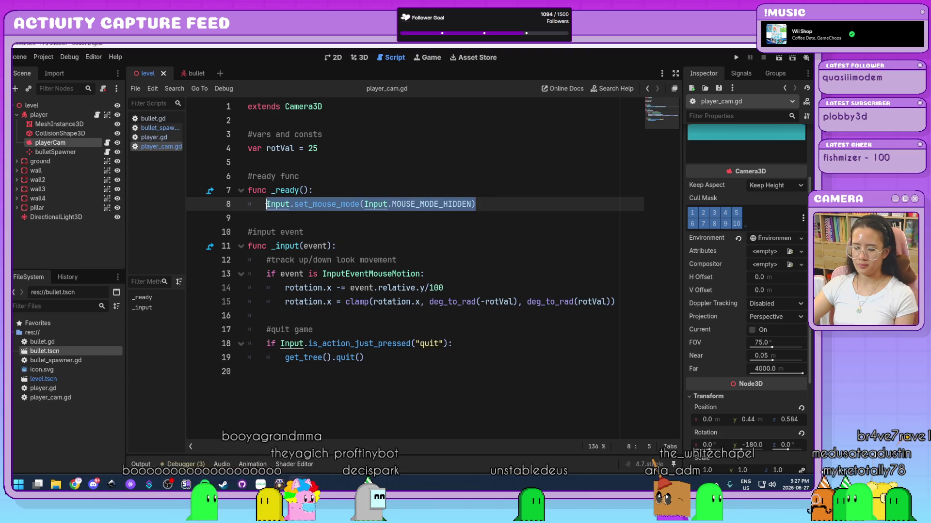
{"action": "left_click", "coordinate": [506, 205]}
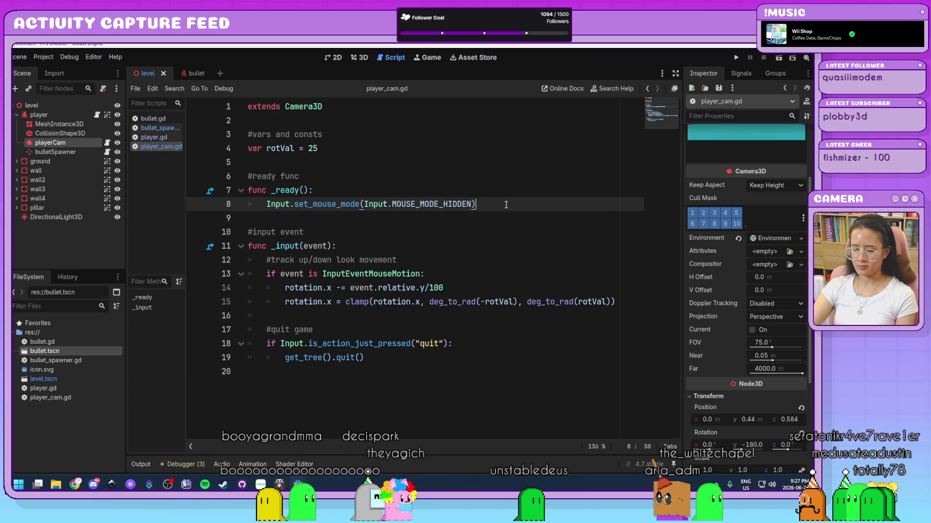
{"action": "key", "text": "Return"}
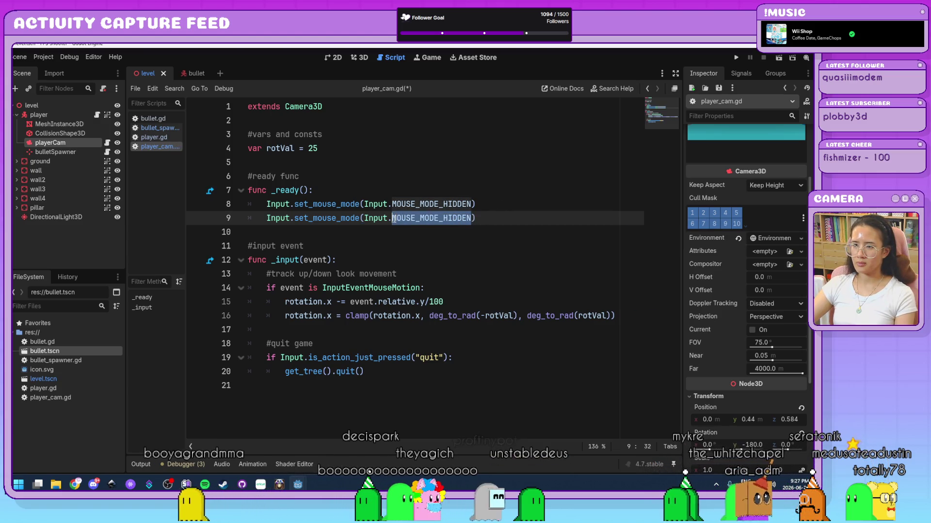
{"action": "key", "text": "shift+Right"}
{"action": "key", "text": "shift+Right"}
{"action": "key", "text": "shift+Right"}
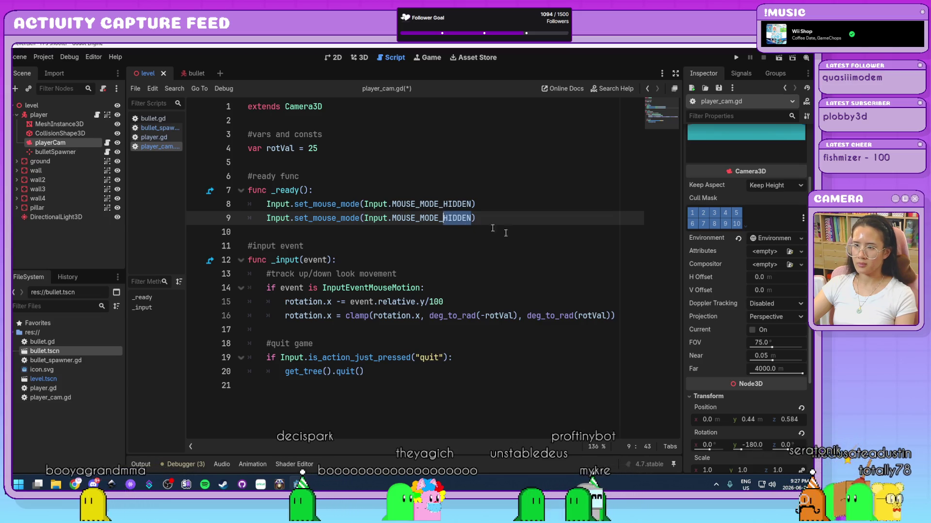
{"action": "key", "text": "BackSpace"}
{"action": "key", "text": "BackSpace"}
{"action": "key", "text": "BackSpace"}
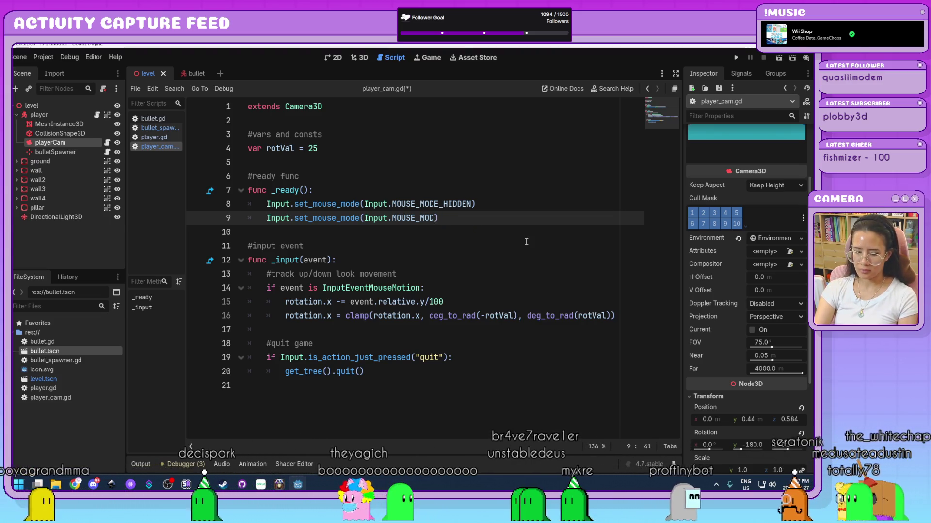
{"action": "type", "text": "E_"}
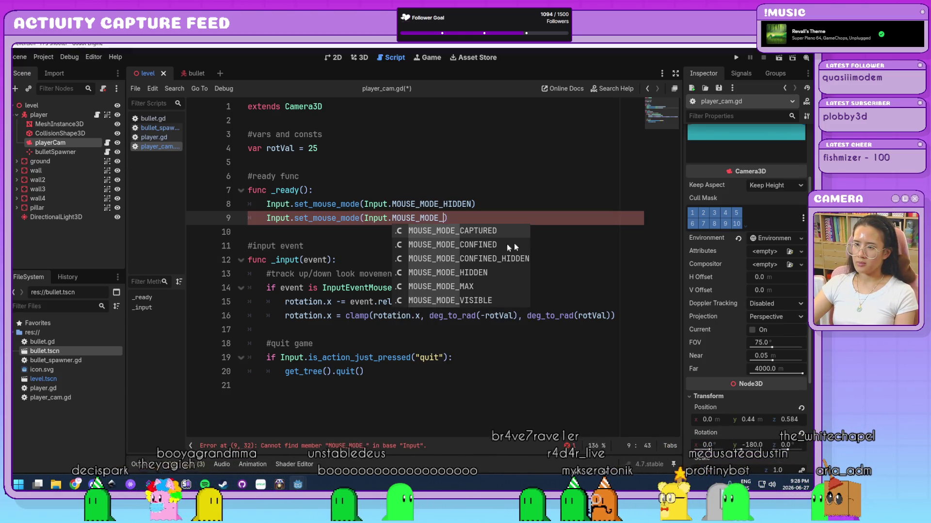
- Delete the duplicate line and make line 8 use MOUSE_MODE_CONFINED_HIDDEN
{"action": "left_click", "coordinate": [553, 219]}
{"action": "key", "text": "shift+Home"}
{"action": "key", "text": "BackSpace"}
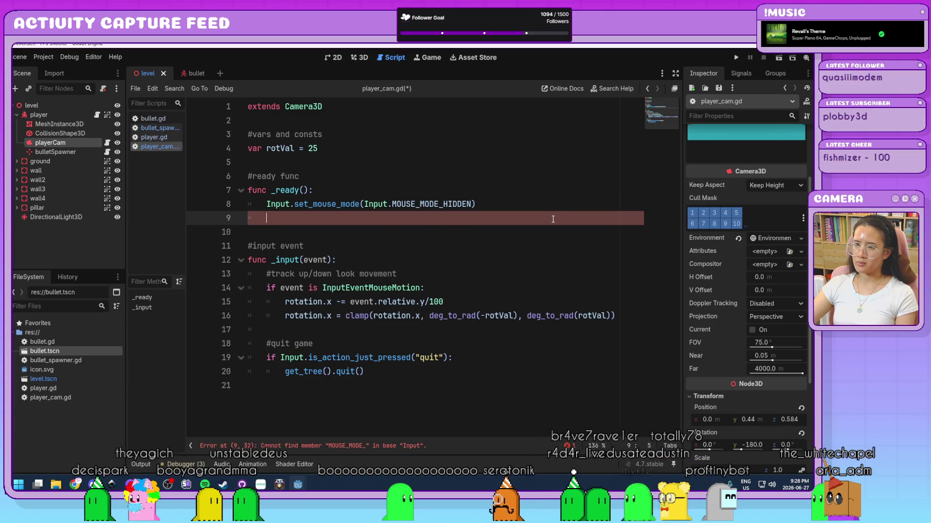
{"action": "key", "text": "BackSpace"}
{"action": "key", "text": "BackSpace"}
{"action": "left_click", "coordinate": [443, 203]}
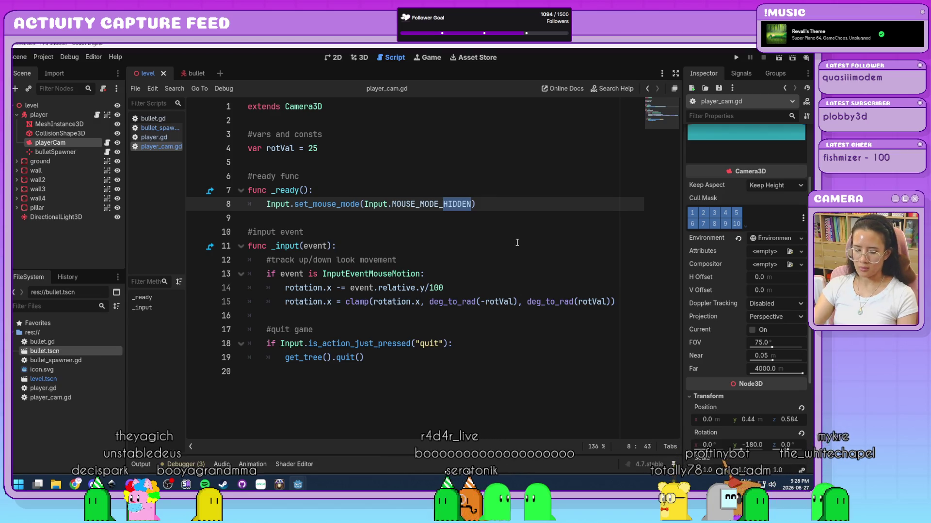
{"action": "type", "text": "FINED_"}
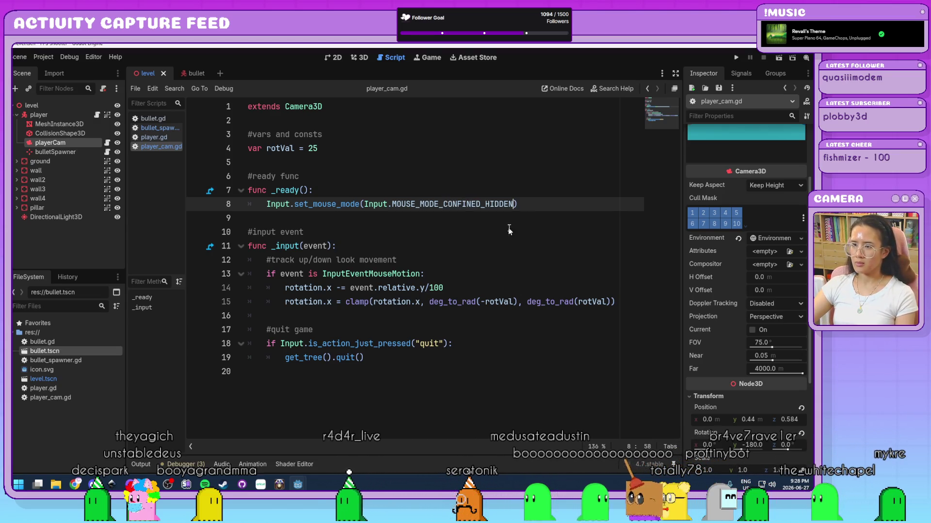
- Playtest the confined hidden mouse, quit the game, and hide the output log
{"action": "left_click", "coordinate": [737, 57]}
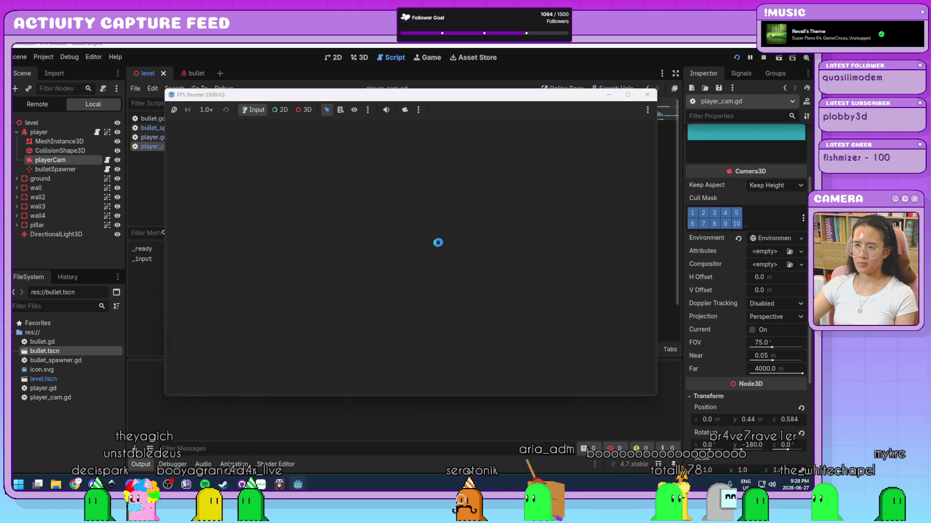
{"action": "mouse_move", "coordinate": [411, 257]}
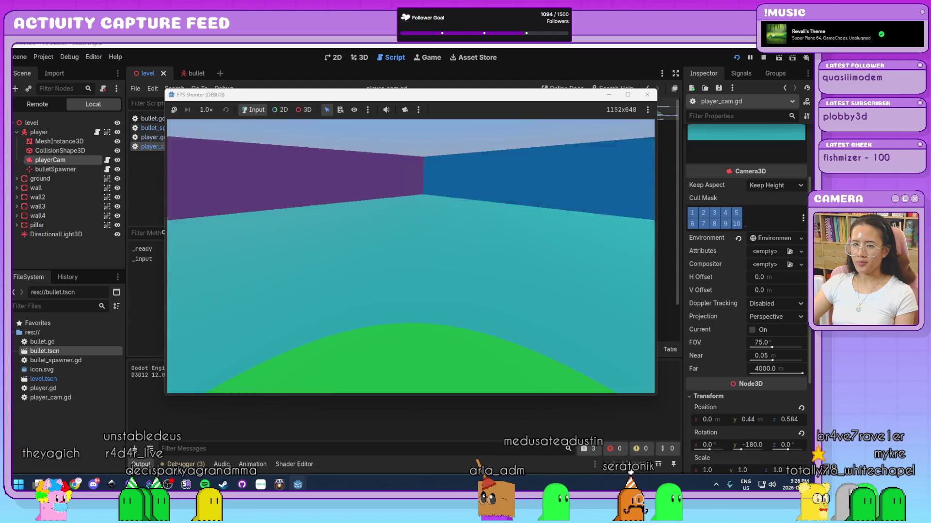
{"action": "key", "text": "Escape"}
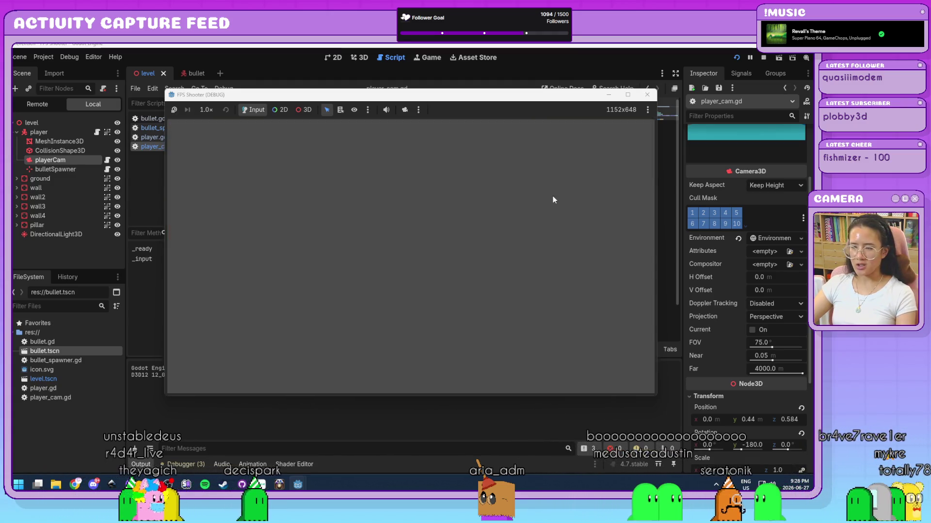
{"action": "left_click", "coordinate": [460, 219]}
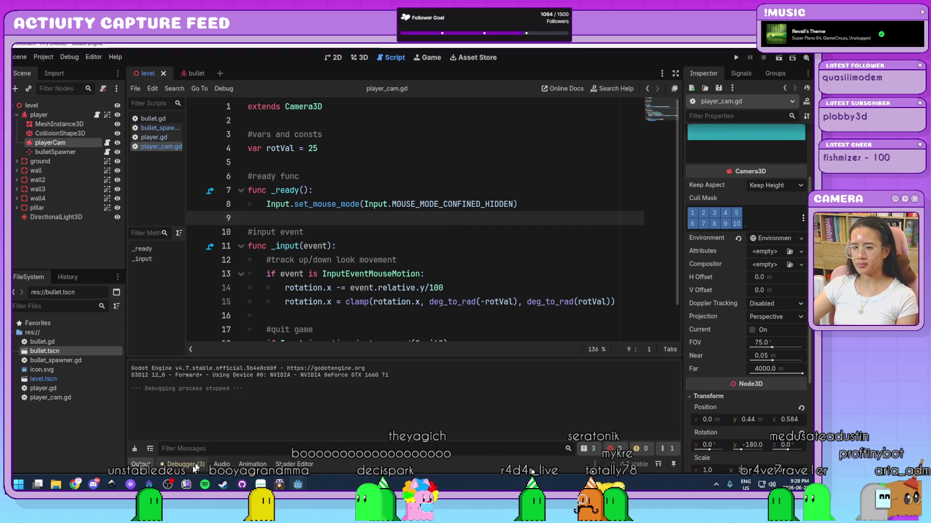
{"action": "key", "text": "ctrl+j"}
- Collapse the output log and save the scene with player_cam.gd
{"action": "left_click", "coordinate": [526, 373]}
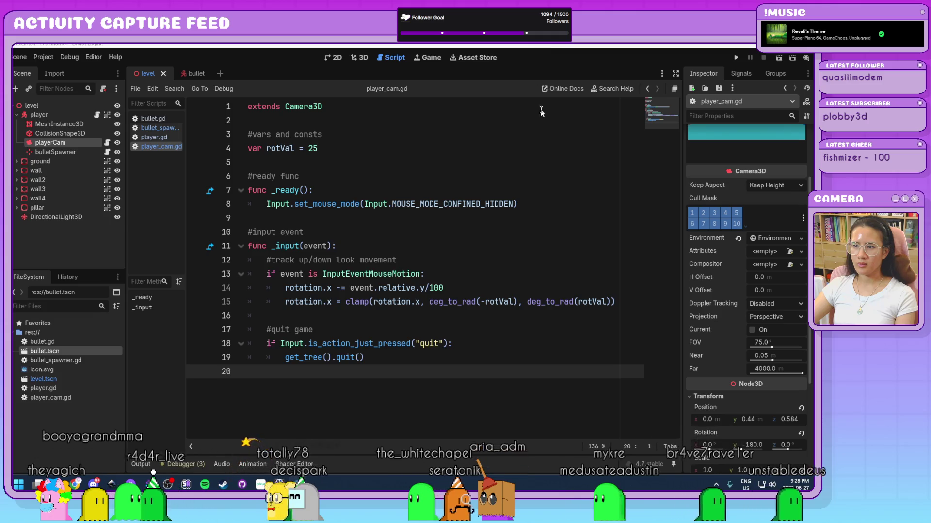
{"action": "left_click", "coordinate": [553, 213]}
{"action": "key", "text": "ctrl+s"}
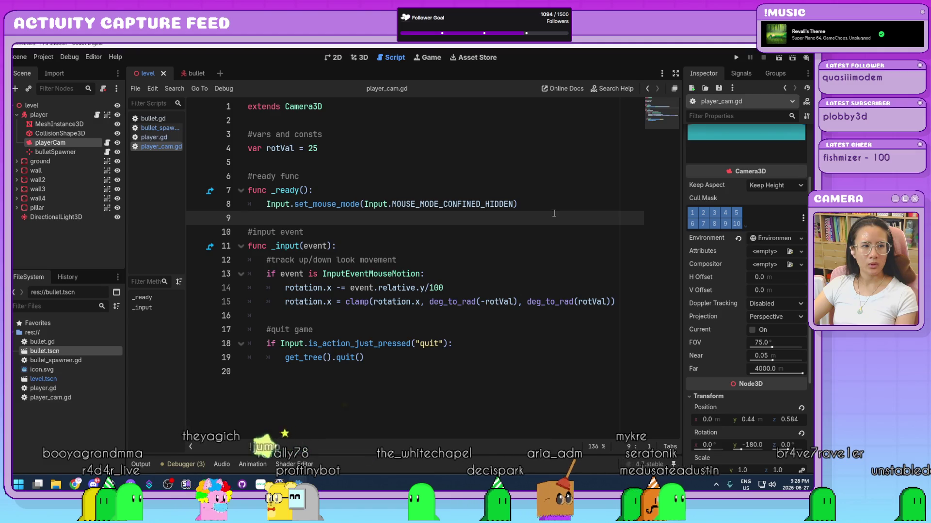
- Show the level scene in 3D, orbit around the player capsule, and select the player node
{"action": "left_click", "coordinate": [359, 58]}
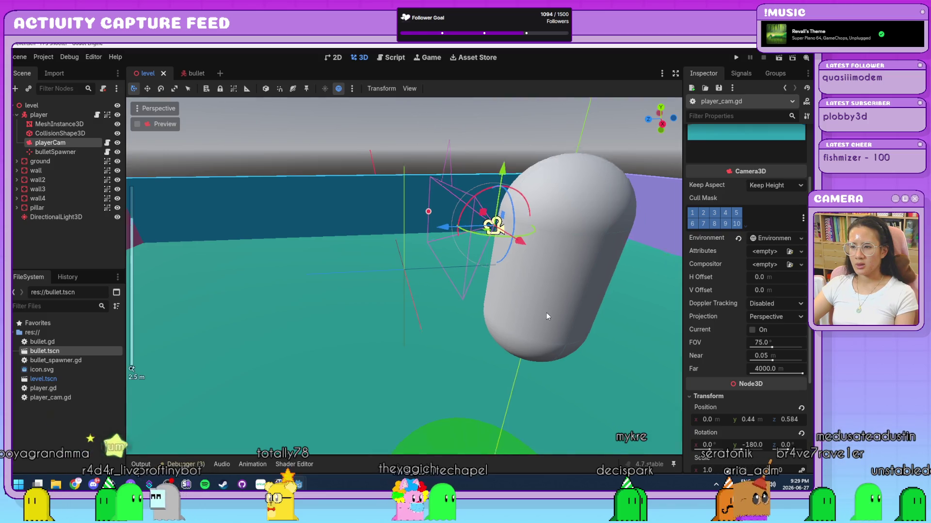
{"action": "mouse_move", "coordinate": [544, 316]}
{"action": "left_mouse_down"}
{"action": "mouse_move", "coordinate": [534, 330]}
{"action": "mouse_move", "coordinate": [551, 343]}
{"action": "mouse_move", "coordinate": [540, 325]}
{"action": "mouse_move", "coordinate": [442, 306]}
{"action": "mouse_move", "coordinate": [507, 348]}
{"action": "mouse_move", "coordinate": [577, 337]}
{"action": "mouse_move", "coordinate": [560, 333]}
{"action": "left_mouse_up"}
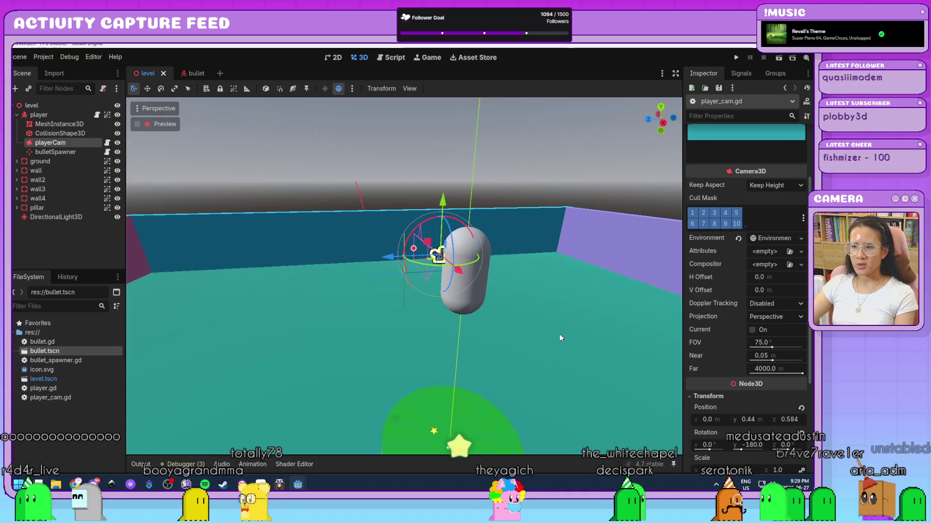
{"action": "mouse_move", "coordinate": [447, 316]}
{"action": "left_mouse_down"}
{"action": "mouse_move", "coordinate": [559, 294]}
{"action": "mouse_move", "coordinate": [481, 313]}
{"action": "mouse_move", "coordinate": [490, 315]}
{"action": "left_mouse_up"}
{"action": "left_click", "coordinate": [70, 154]}
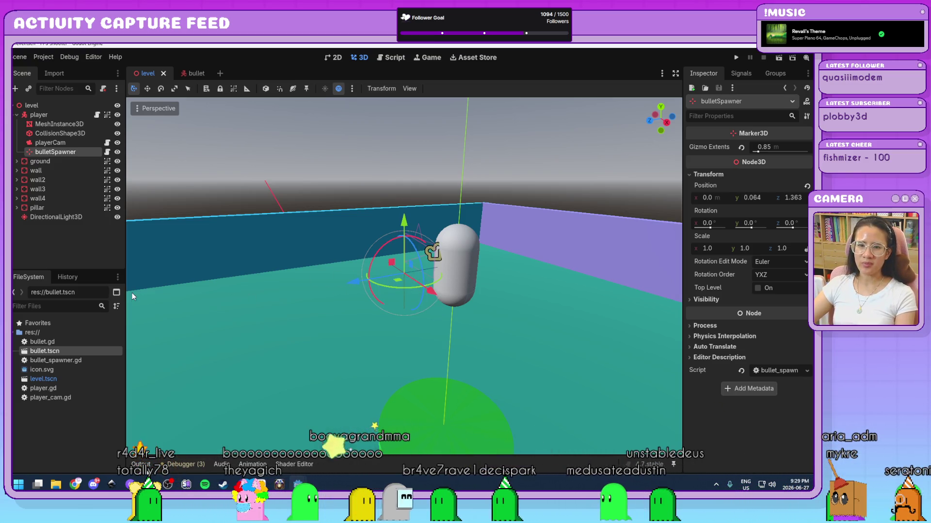
{"action": "left_click", "coordinate": [39, 115]}
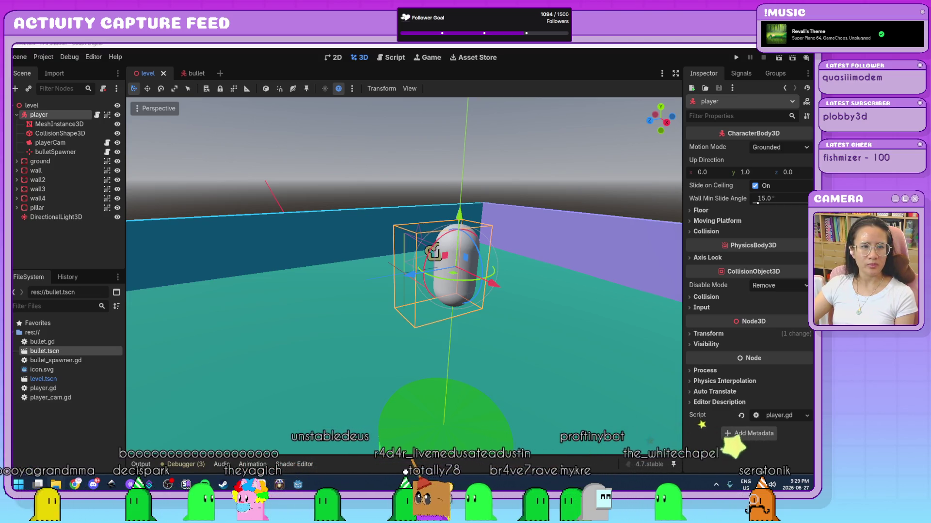
- Bring the raygun v2.glb model files into the Godot project's FileSystem
{"action": "left_click", "coordinate": [55, 485]}
{"action": "mouse_move", "coordinate": [246, 180]}
{"action": "left_mouse_down"}
{"action": "mouse_move", "coordinate": [437, 164]}
{"action": "mouse_move", "coordinate": [484, 169]}
{"action": "left_mouse_up"}
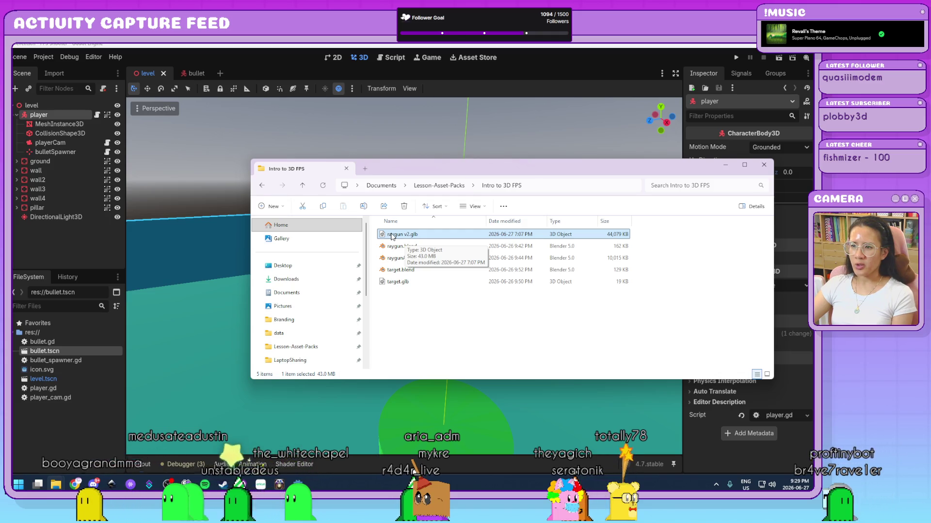
{"action": "left_click", "coordinate": [72, 426]}
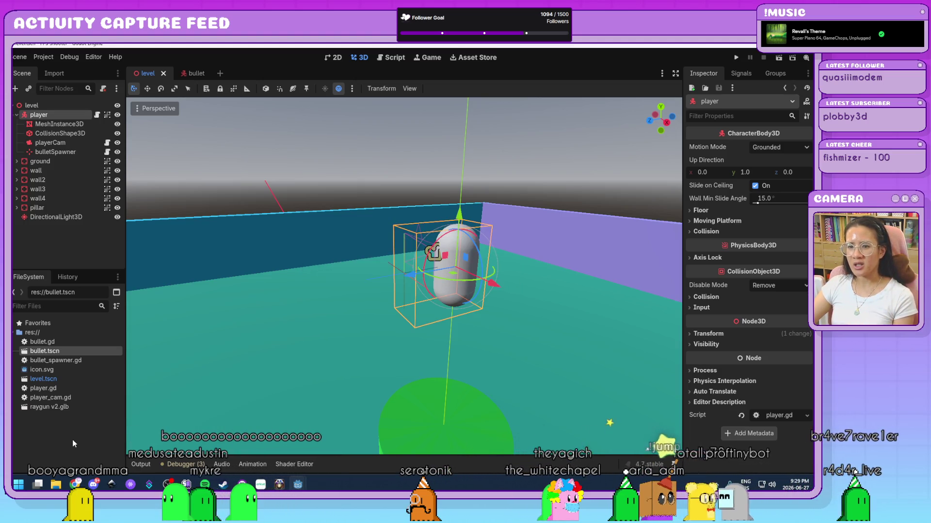
- Drag raygun v2.glb from the FileSystem onto the player node to add it as a child
{"action": "left_click", "coordinate": [63, 409]}
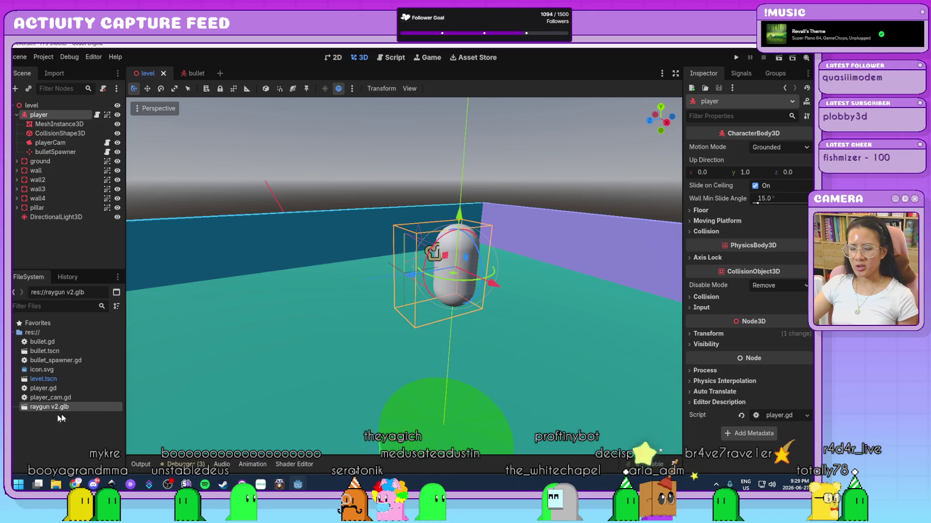
{"action": "mouse_move", "coordinate": [53, 406]}
{"action": "left_mouse_down"}
{"action": "mouse_move", "coordinate": [110, 169]}
{"action": "mouse_move", "coordinate": [57, 114]}
{"action": "mouse_move", "coordinate": [96, 246]}
{"action": "mouse_move", "coordinate": [50, 416]}
{"action": "mouse_move", "coordinate": [66, 123]}
{"action": "mouse_move", "coordinate": [45, 117]}
{"action": "left_mouse_up"}
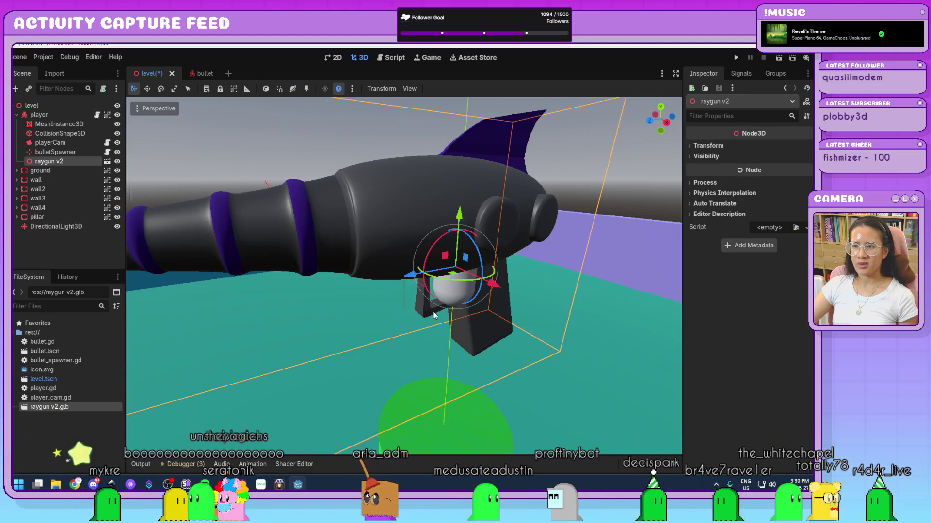
- Scale raygun v2 to 0.1 after trying 0.05, and move it forward along Z
{"action": "scroll", "coordinate": [434, 315], "scroll_direction": "down", "scroll_amount": 6}
{"action": "scroll", "coordinate": [434, 315], "scroll_direction": "up", "scroll_amount": 2}
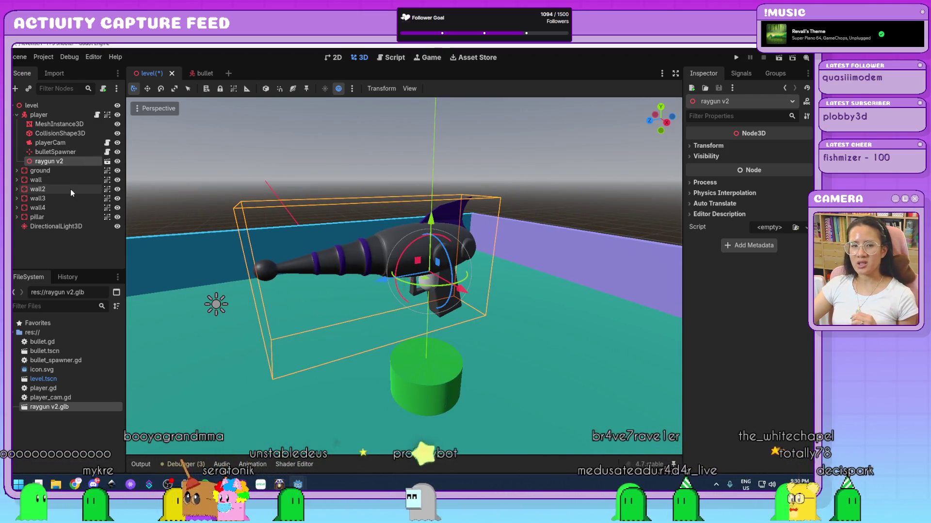
{"action": "left_click", "coordinate": [709, 145]}
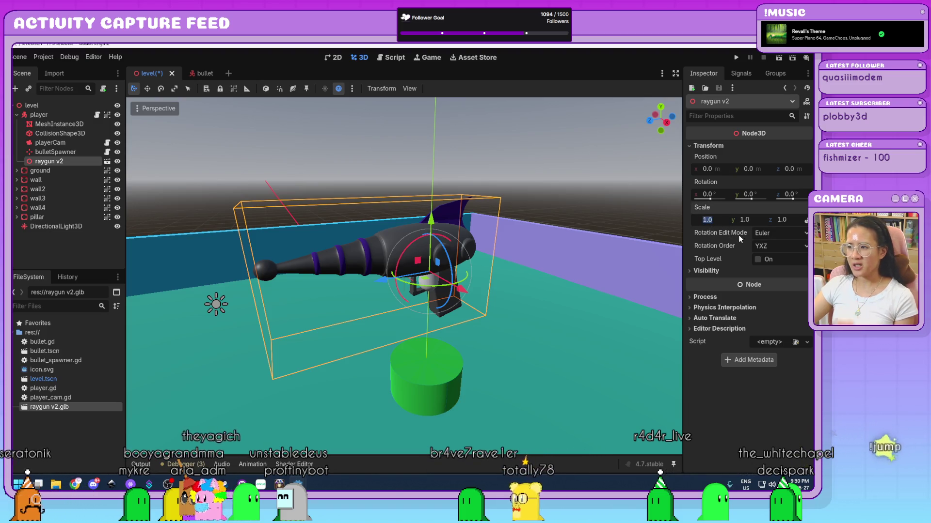
{"action": "type", "text": "."}
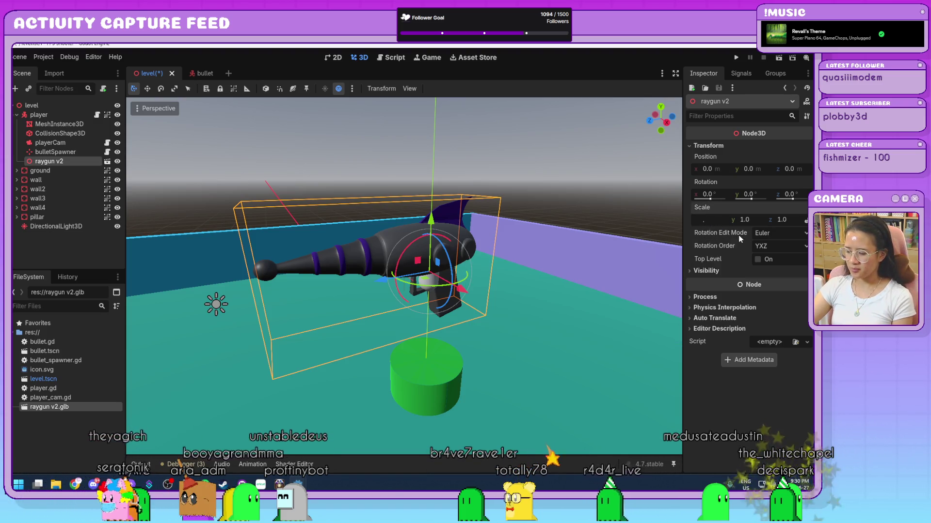
{"action": "type", "text": "05"}
{"action": "key", "text": "Return"}
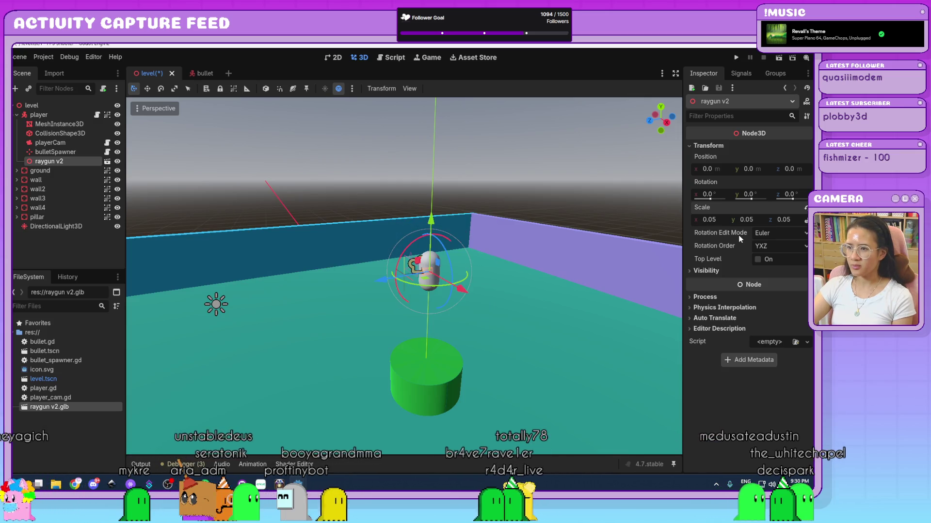
{"action": "left_click_drag", "start_coordinate": [386, 281], "coordinate": [364, 287]}
{"action": "scroll", "coordinate": [433, 273], "scroll_direction": "up", "scroll_amount": 3}
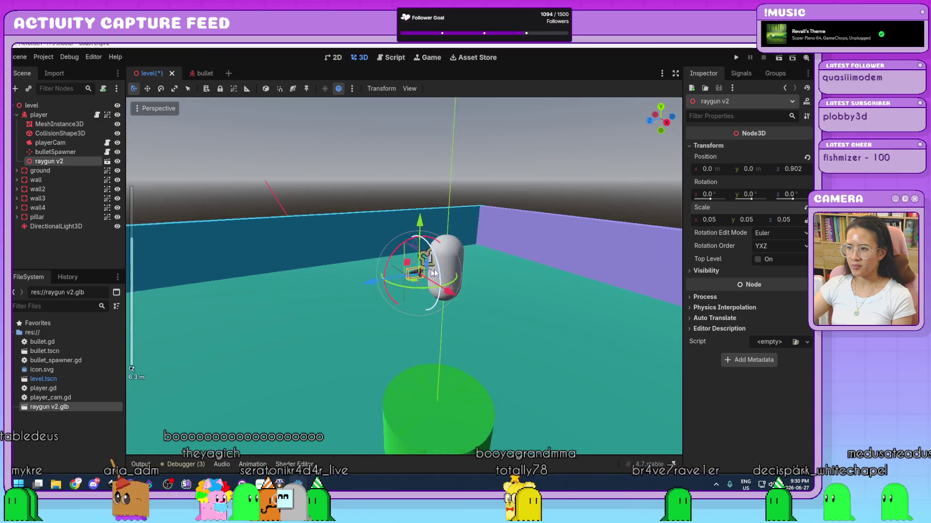
{"action": "scroll", "coordinate": [433, 273], "scroll_direction": "up", "scroll_amount": 2}
{"action": "left_click", "coordinate": [708, 219]}
{"action": "type", "text": ".1"}
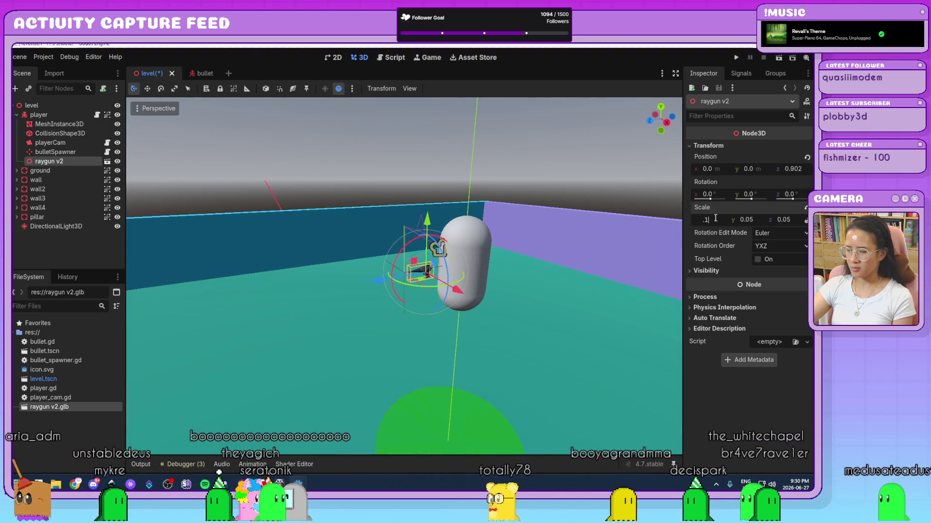
{"action": "key", "text": "Return"}
{"action": "mouse_move", "coordinate": [382, 283]}
{"action": "left_mouse_down"}
{"action": "mouse_move", "coordinate": [343, 288]}
{"action": "mouse_move", "coordinate": [405, 285]}
{"action": "mouse_move", "coordinate": [365, 278]}
{"action": "left_mouse_up"}
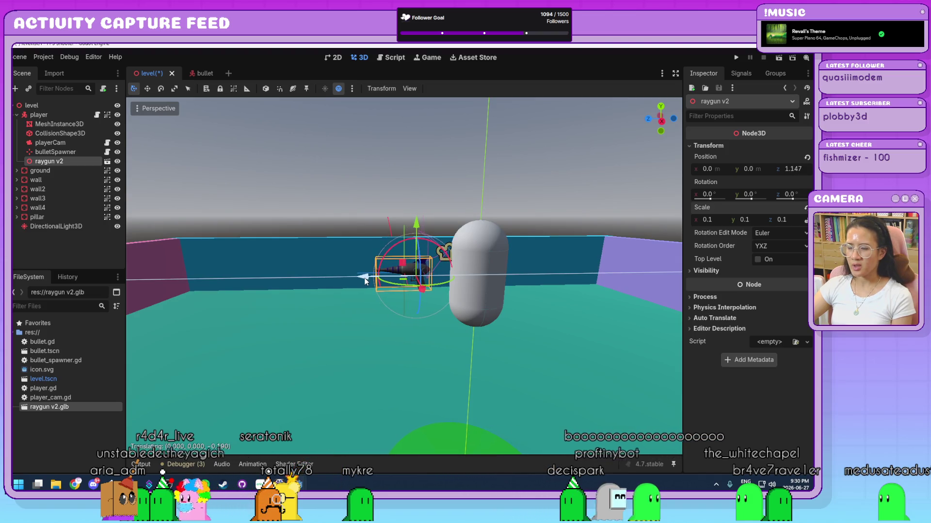
- Move the bulletSpawner forward and up to the raygun's muzzle
{"action": "left_click", "coordinate": [71, 152]}
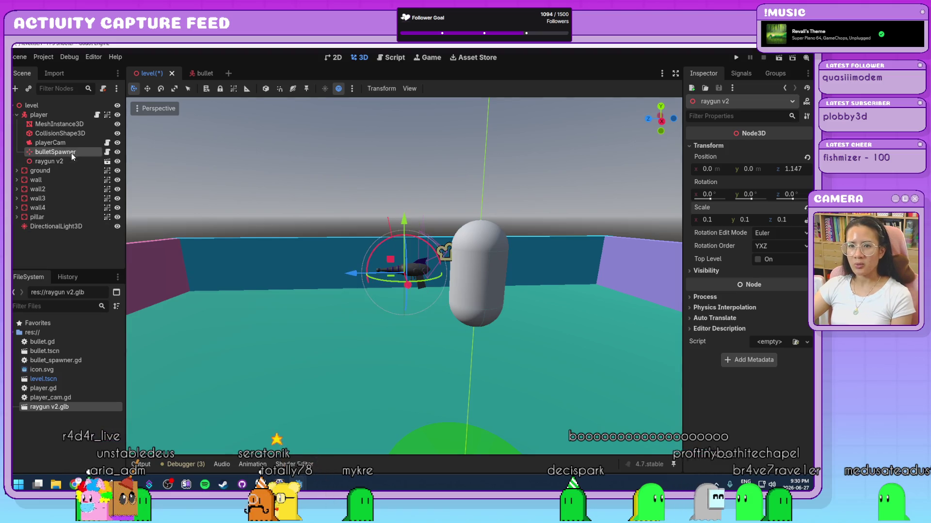
{"action": "left_click_drag", "start_coordinate": [353, 273], "coordinate": [327, 270]}
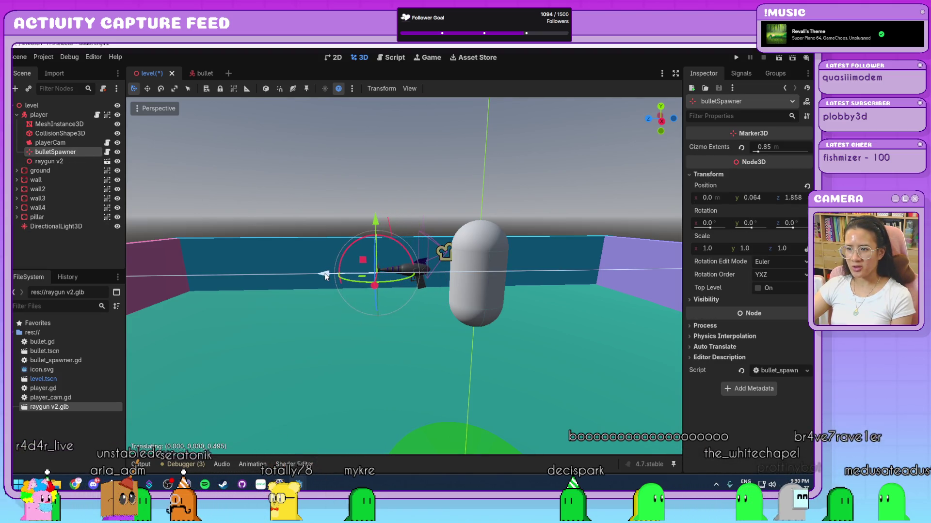
{"action": "mouse_move", "coordinate": [375, 221]}
{"action": "left_mouse_down"}
{"action": "mouse_move", "coordinate": [417, 291]}
{"action": "mouse_move", "coordinate": [465, 343]}
{"action": "mouse_move", "coordinate": [444, 330]}
{"action": "mouse_move", "coordinate": [290, 315]}
{"action": "left_mouse_up"}
- Playtest the gun placement, then pull raygun v2 closer and lower, to y -0.115 and z 0.894
{"action": "left_click", "coordinate": [736, 58]}
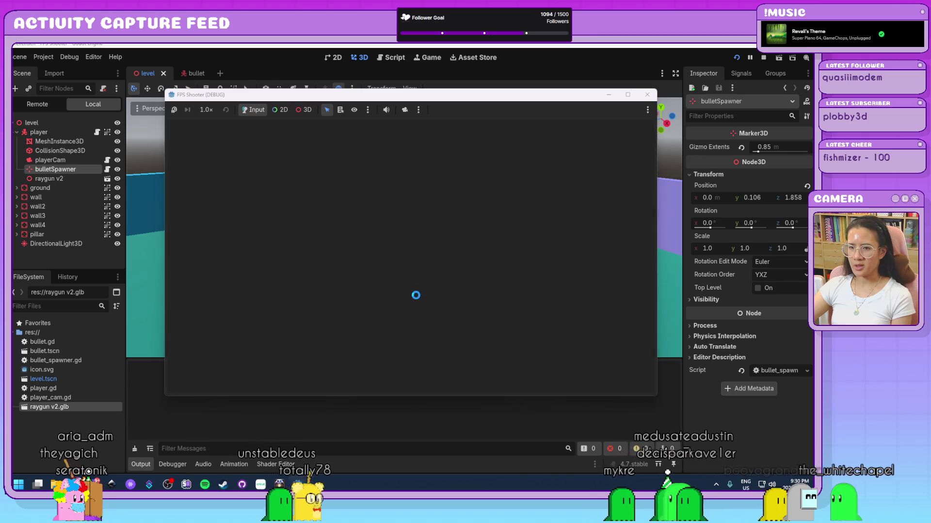
{"action": "mouse_move", "coordinate": [410, 257]}
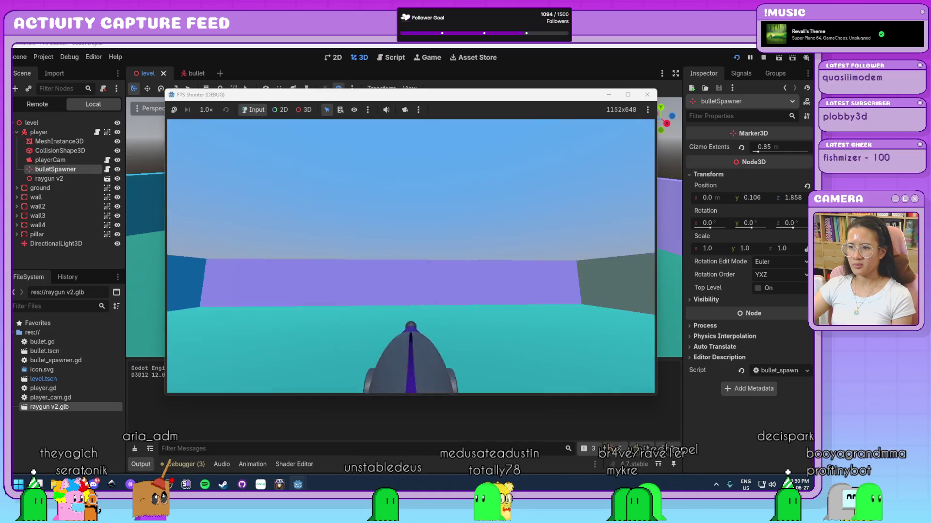
{"action": "key", "text": "F8"}
{"action": "scroll", "coordinate": [457, 250], "scroll_direction": "up", "scroll_amount": 2}
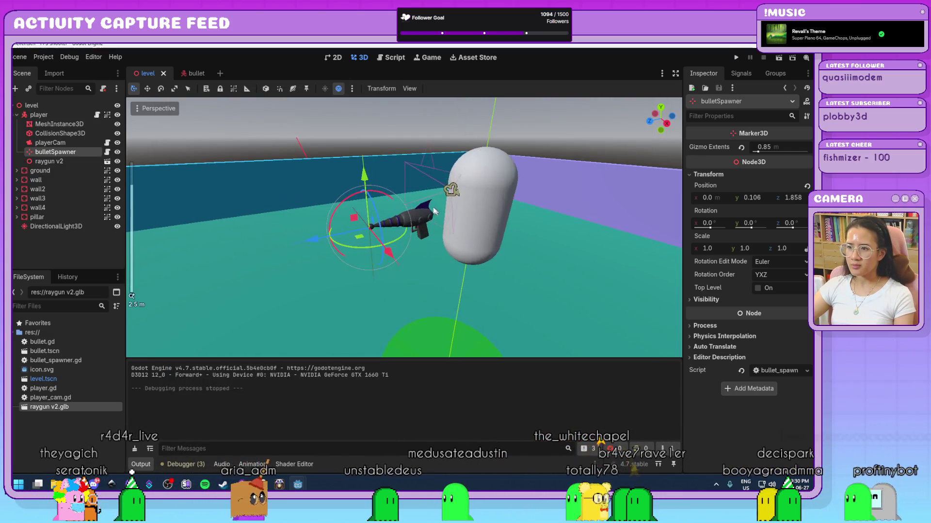
{"action": "left_click", "coordinate": [421, 220]}
{"action": "left_click", "coordinate": [67, 161]}
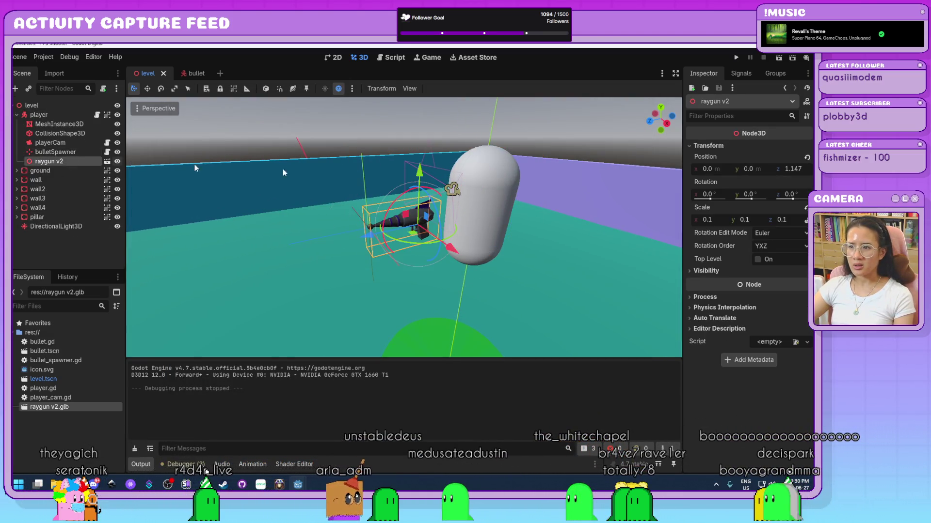
{"action": "mouse_move", "coordinate": [373, 235]}
{"action": "left_mouse_down"}
{"action": "mouse_move", "coordinate": [467, 172]}
{"action": "mouse_move", "coordinate": [437, 185]}
{"action": "left_mouse_up"}
{"action": "left_click_drag", "start_coordinate": [486, 230], "coordinate": [457, 257]}
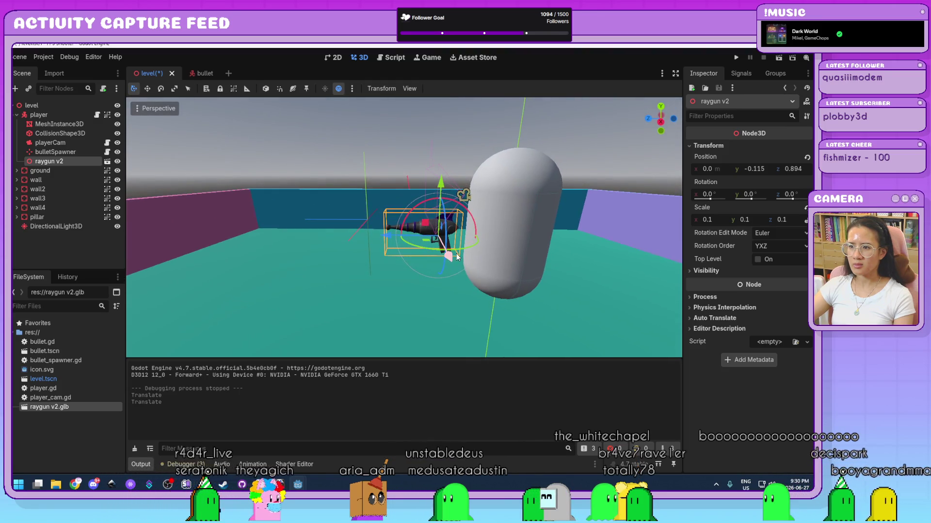
- Realign the bulletSpawner with the raygun's muzzle at z 1.677, then run the game again
{"action": "left_click", "coordinate": [64, 152]}
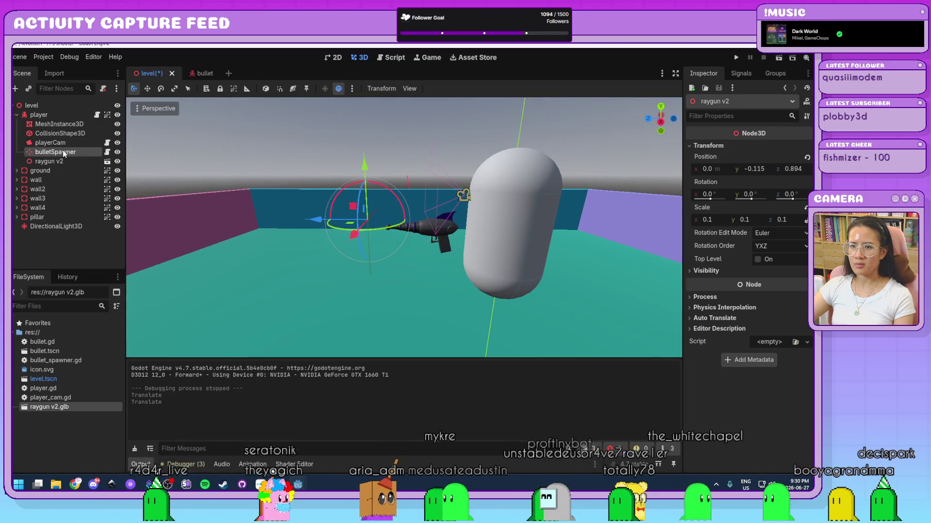
{"action": "left_click_drag", "start_coordinate": [364, 167], "coordinate": [366, 174]}
{"action": "left_click_drag", "start_coordinate": [318, 228], "coordinate": [334, 231]}
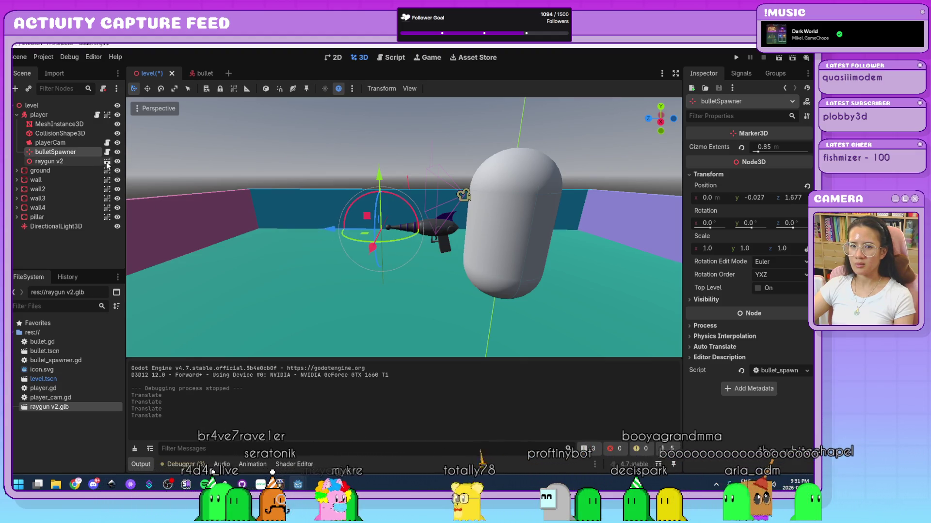
{"action": "left_click", "coordinate": [738, 56]}
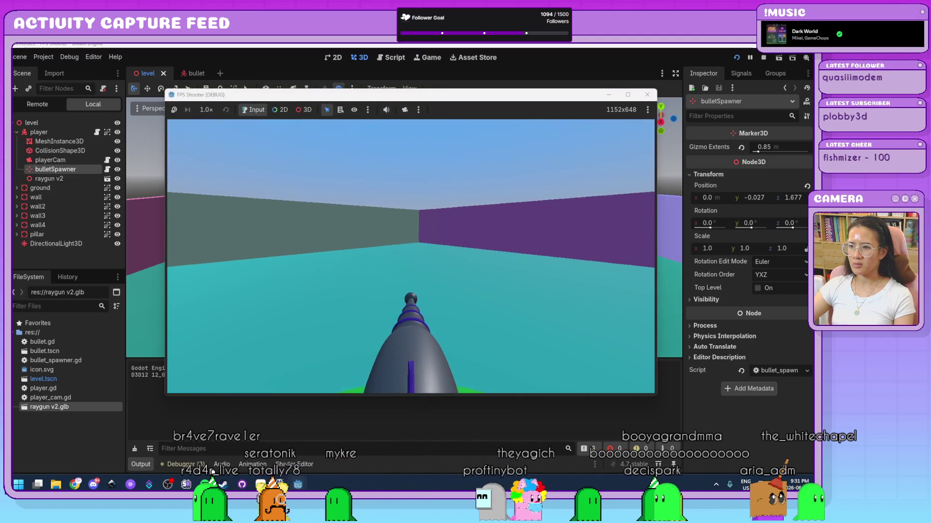
- Fire red bullets at the blue and grey walls, then stop the playtest with F8 and select raygun v2
{"action": "left_click", "coordinate": [410, 255]}
{"action": "left_click", "coordinate": [410, 256]}
{"action": "left_click", "coordinate": [411, 255]}
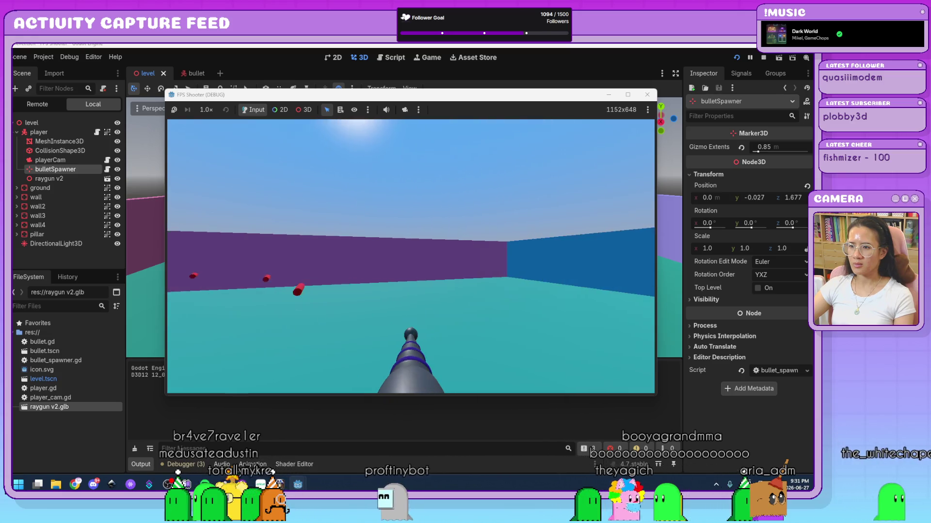
{"action": "left_click", "coordinate": [411, 256]}
{"action": "left_click", "coordinate": [411, 256]}
{"action": "left_click", "coordinate": [410, 256]}
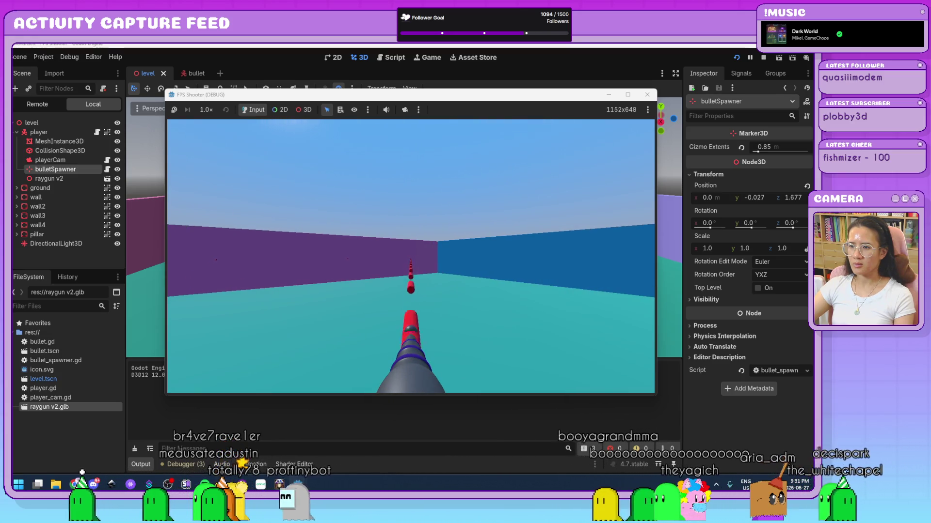
{"action": "left_click", "coordinate": [411, 256]}
{"action": "left_click", "coordinate": [411, 256]}
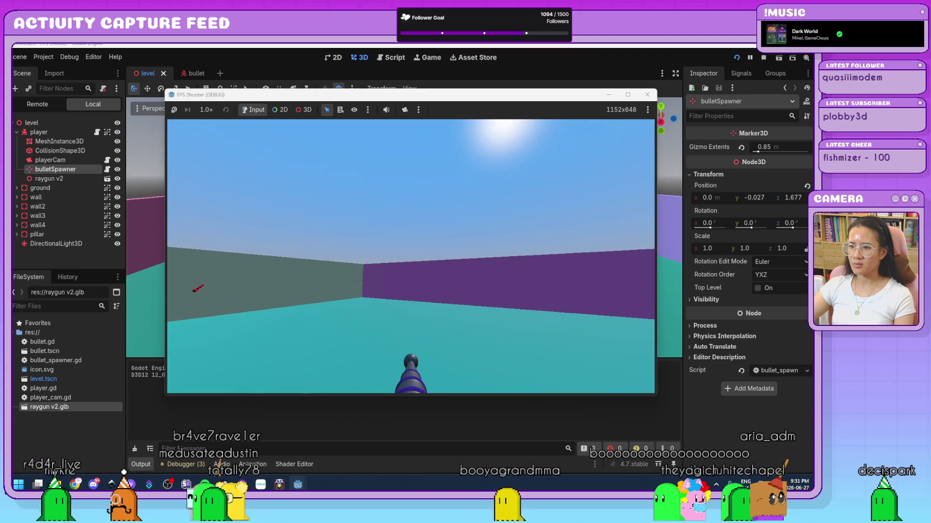
{"action": "left_click", "coordinate": [410, 256]}
{"action": "left_click", "coordinate": [410, 256]}
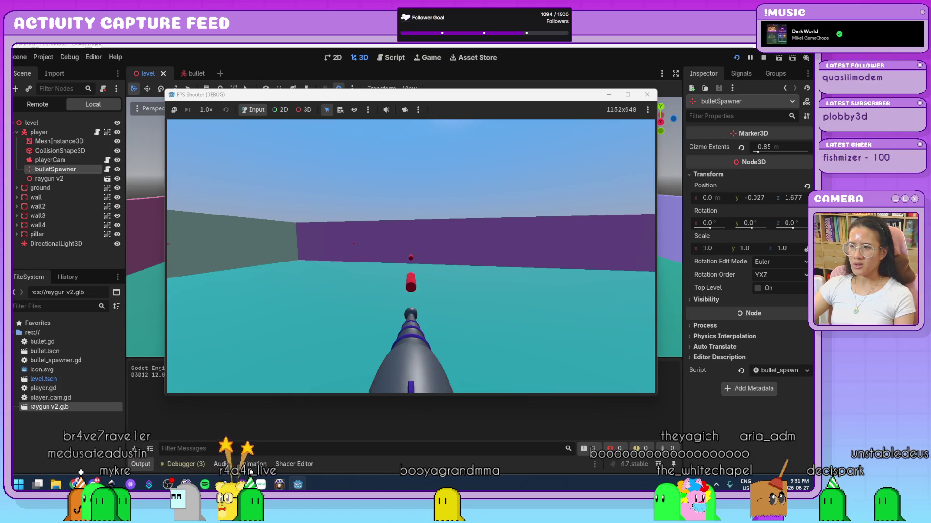
{"action": "left_click", "coordinate": [411, 256]}
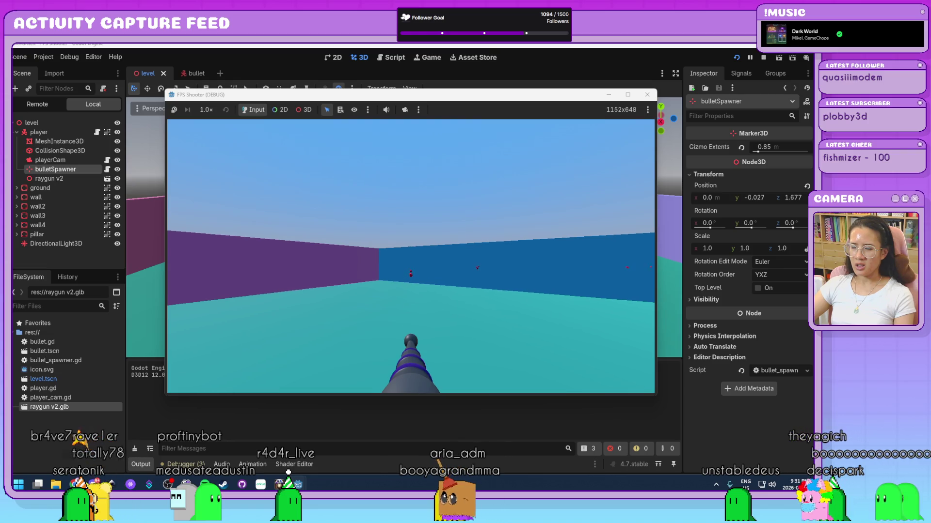
{"action": "key", "text": "F8"}
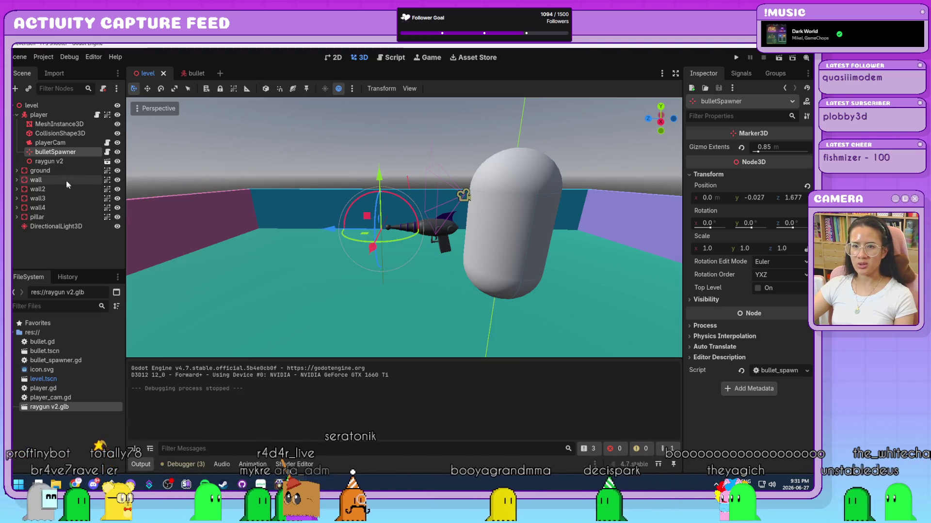
{"action": "left_click", "coordinate": [66, 161]}
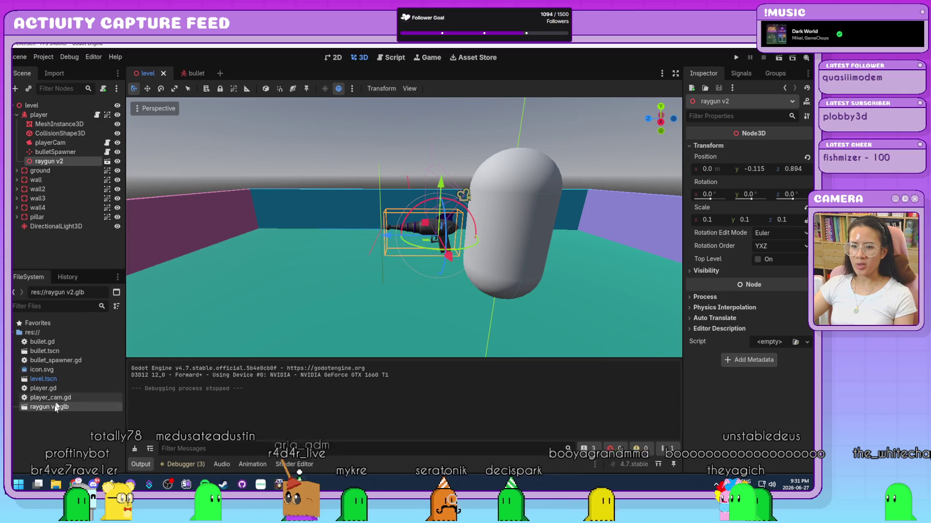
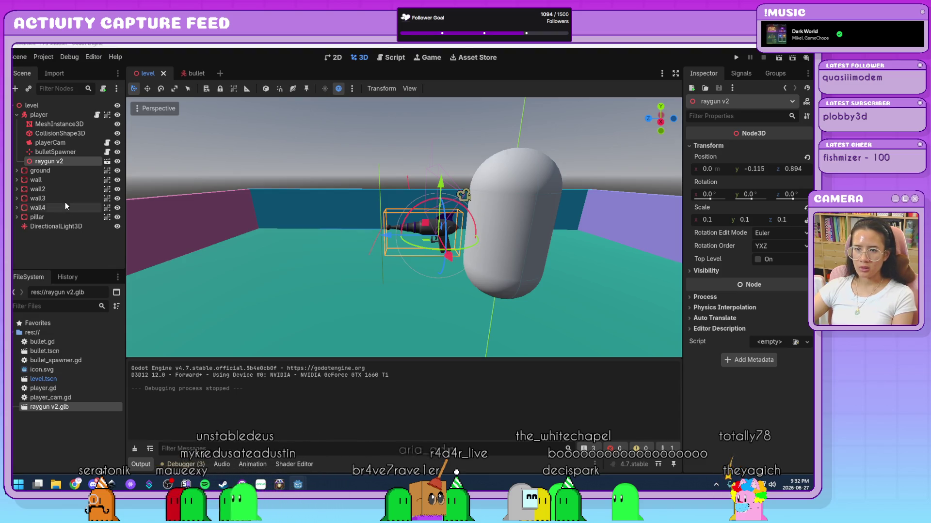
- Switch from the raygun to the bullet scene and show it in the 3D view
{"action": "left_click", "coordinate": [66, 246]}
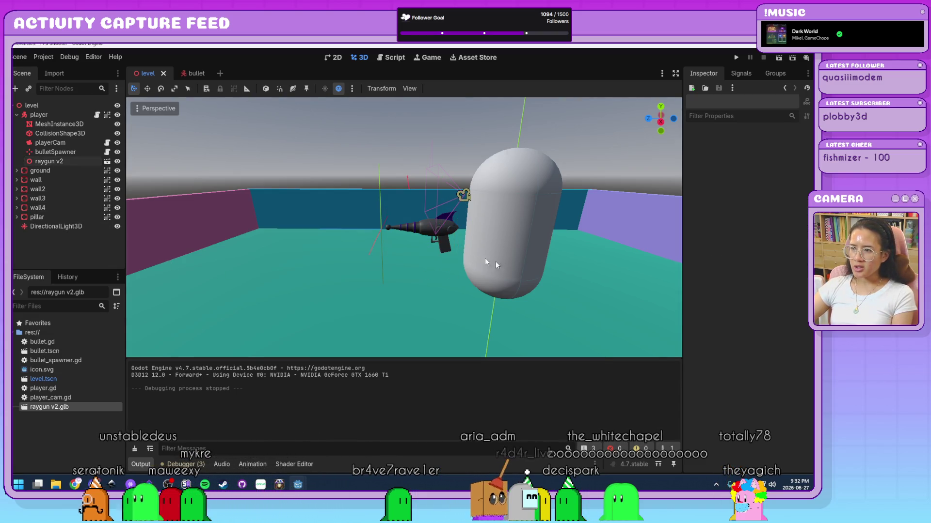
{"action": "scroll", "coordinate": [423, 234], "scroll_direction": "up", "scroll_amount": 5}
{"action": "mouse_move", "coordinate": [422, 234]}
{"action": "left_mouse_down"}
{"action": "mouse_move", "coordinate": [546, 250]}
{"action": "mouse_move", "coordinate": [387, 242]}
{"action": "mouse_move", "coordinate": [417, 250]}
{"action": "left_mouse_up"}
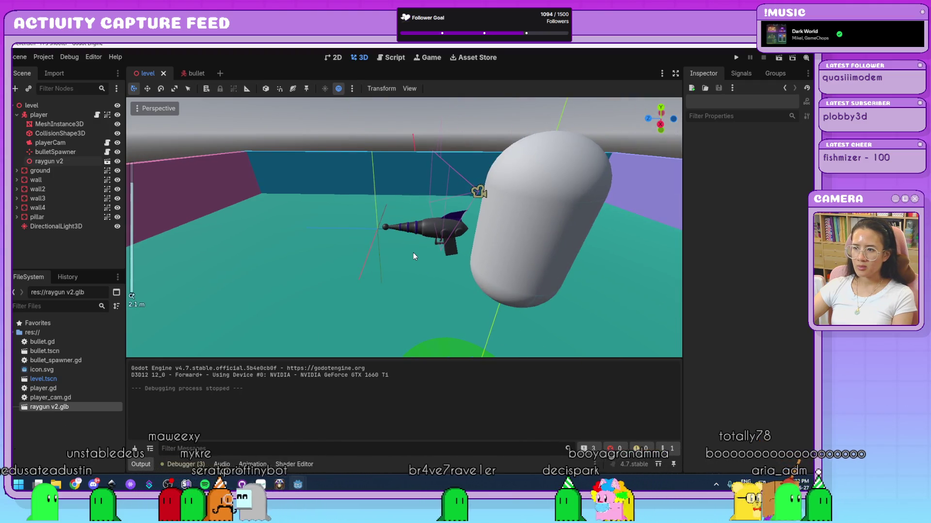
{"action": "left_click", "coordinate": [190, 74]}
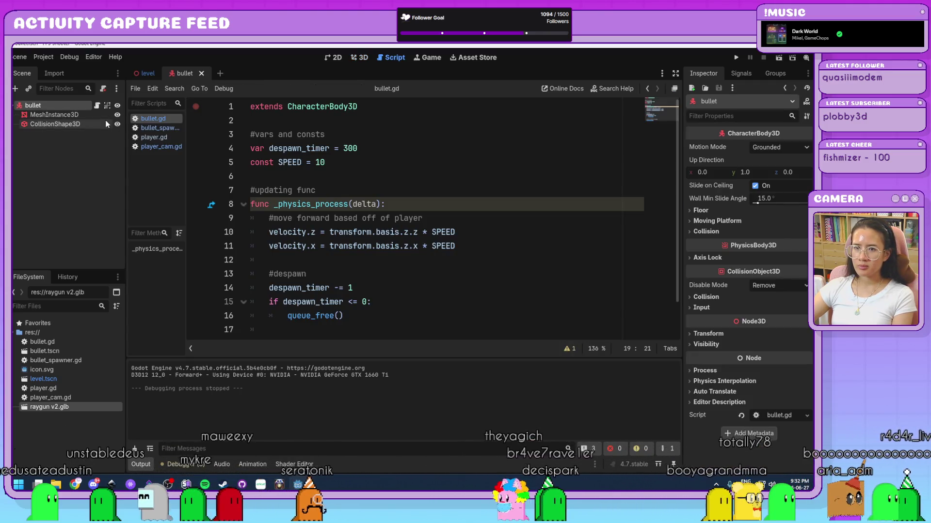
{"action": "left_click", "coordinate": [360, 57]}
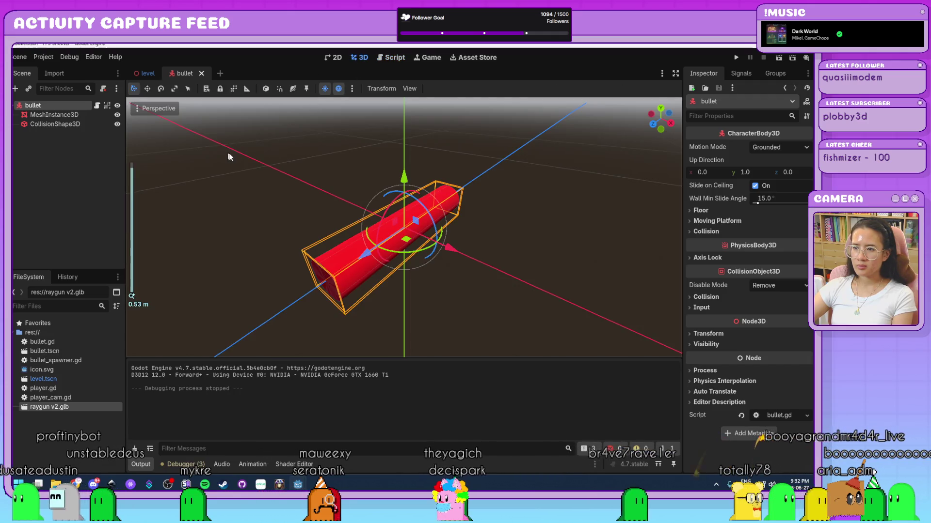
{"action": "scroll", "coordinate": [485, 260], "scroll_direction": "up", "scroll_amount": 2}
- Set the bullet mesh's top and bottom radius to 0.02 and height to 0.2
{"action": "left_click", "coordinate": [54, 115]}
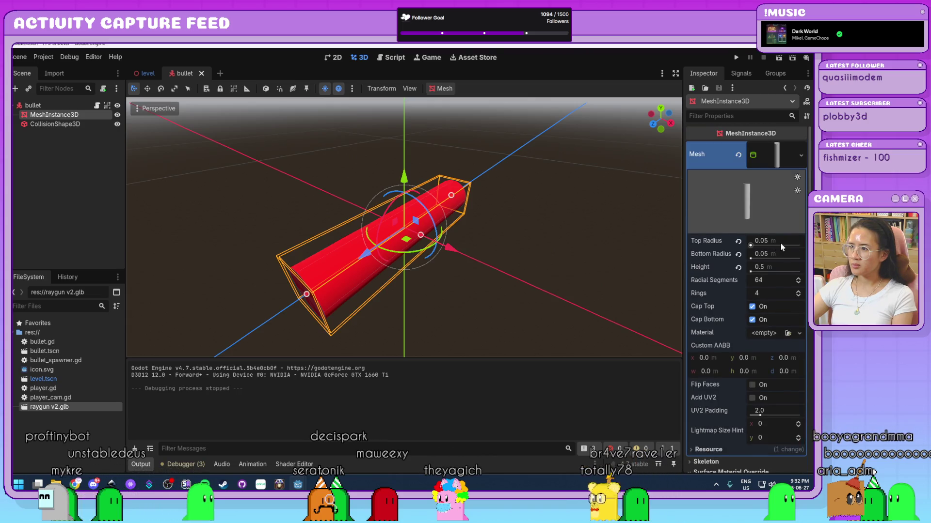
{"action": "type", "text": ".02"}
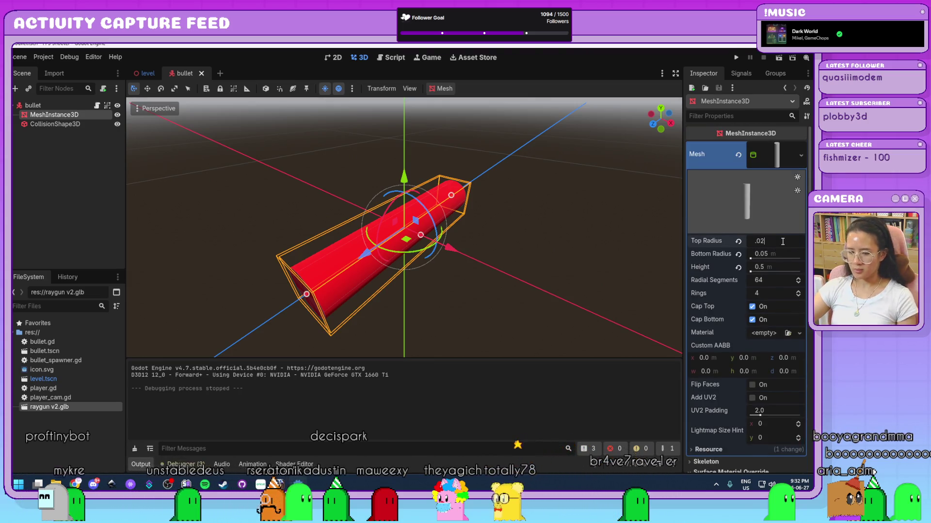
{"action": "key", "text": "Tab"}
{"action": "type", "text": ".02"}
{"action": "key", "text": "Return"}
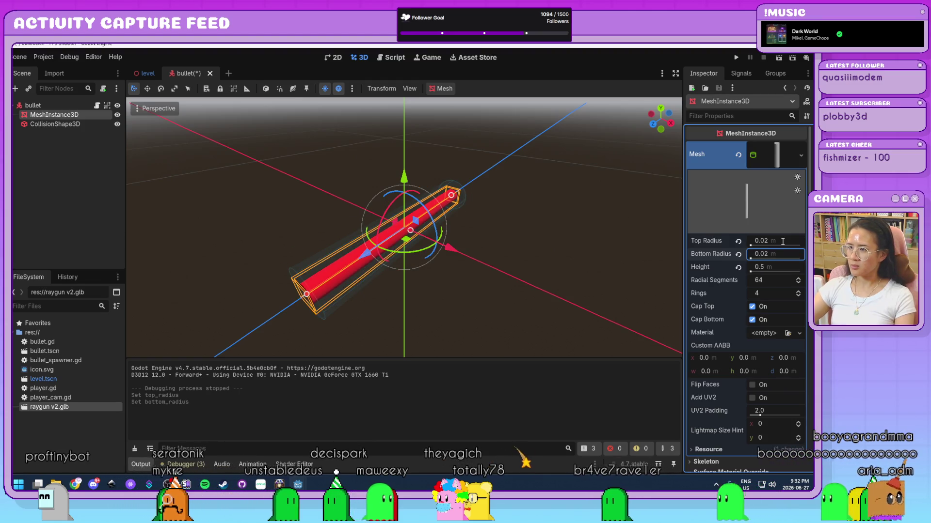
{"action": "left_click", "coordinate": [779, 267]}
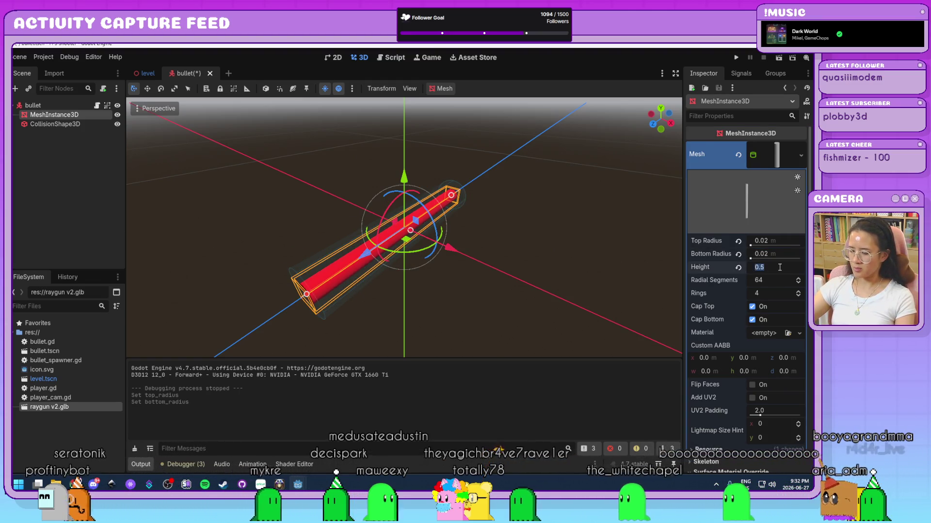
{"action": "type", "text": ".2"}
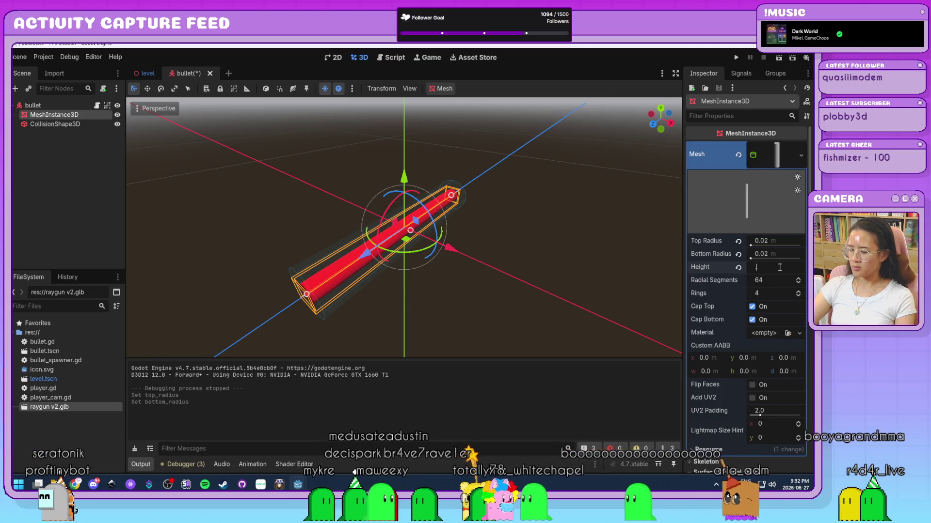
{"action": "key", "text": "Return"}
- Give the bullet's collision cylinder a height of 0.2 and radius of 0.02
{"action": "left_click", "coordinate": [54, 124]}
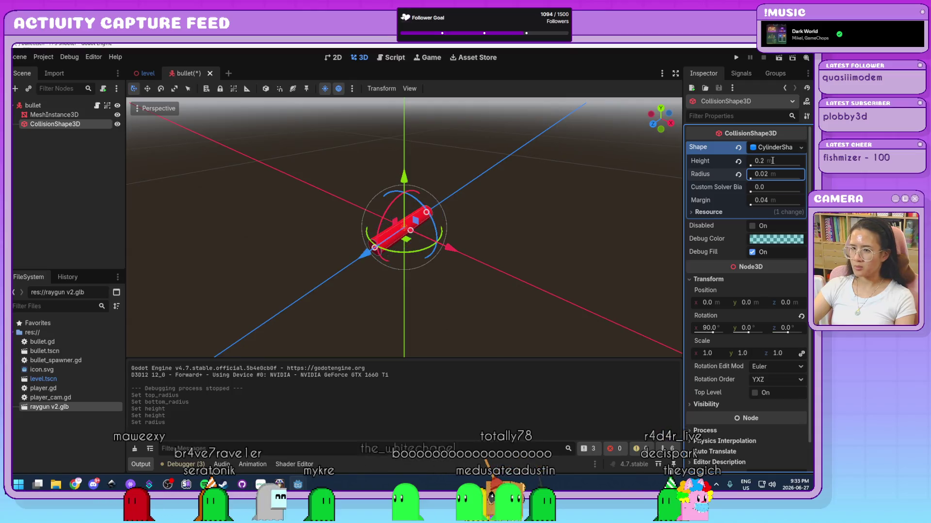
{"action": "left_click", "coordinate": [771, 161]}
{"action": "type", "text": ".2"}
{"action": "key", "text": "Tab"}
{"action": "type", "text": ".02"}
{"action": "key", "text": "Return"}
- Save the bullet scene, return to the level scene, and run the game
{"action": "key", "text": "ctrl+s"}
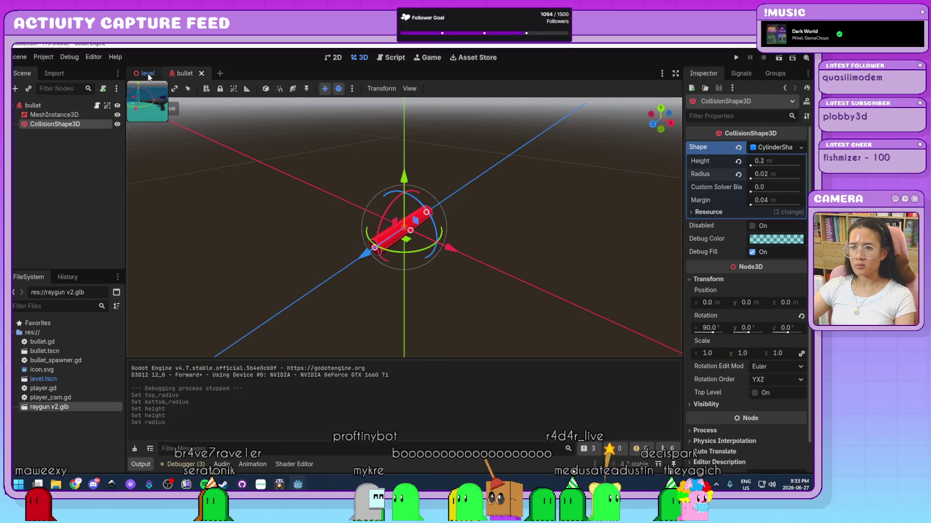
{"action": "left_click", "coordinate": [145, 74]}
{"action": "left_click", "coordinate": [736, 58]}
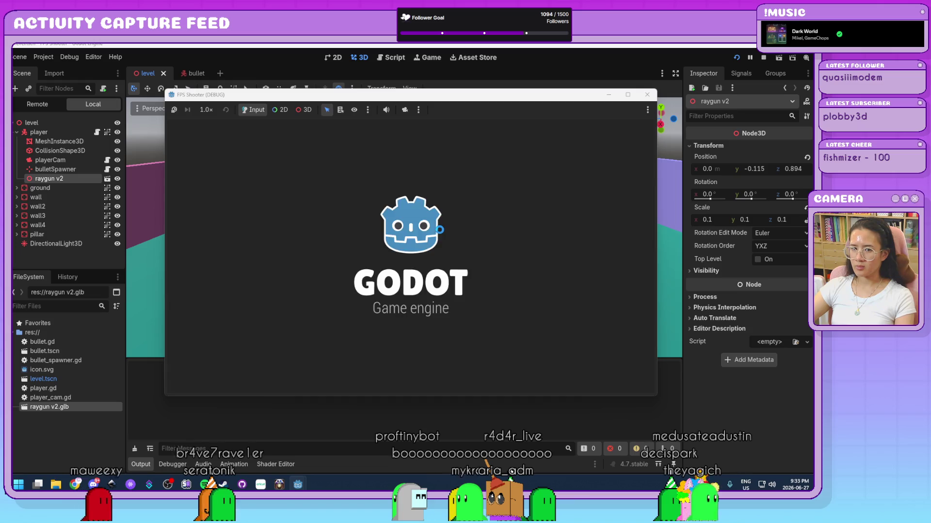
{"action": "left_click", "coordinate": [410, 255]}
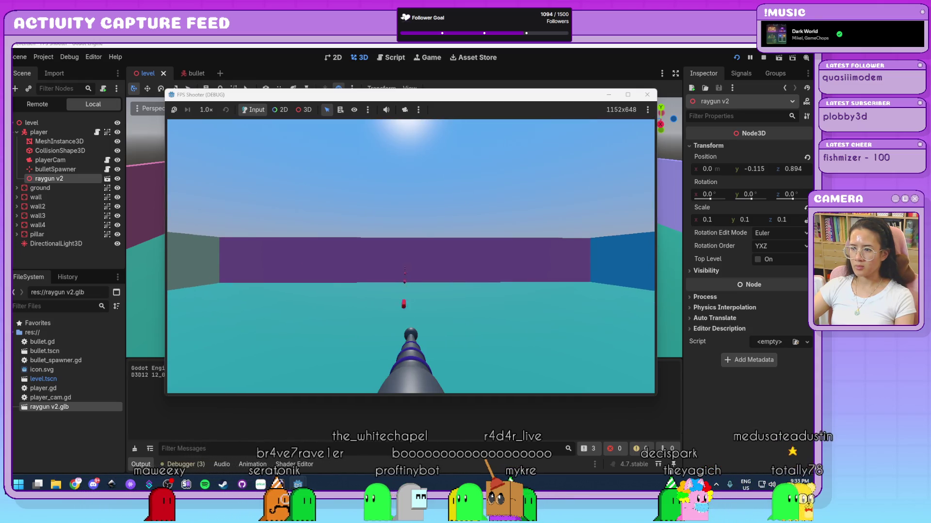
{"action": "mouse_move", "coordinate": [410, 256]}
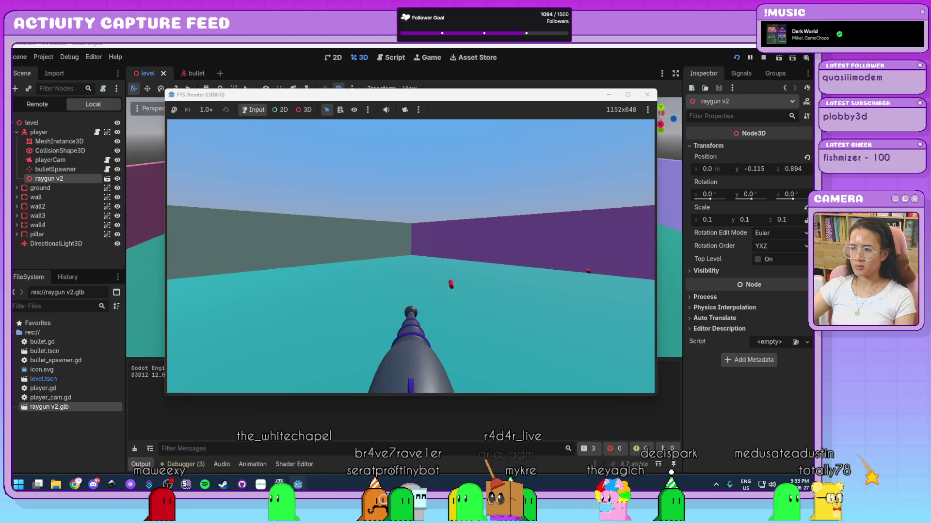
{"action": "left_click", "coordinate": [410, 256]}
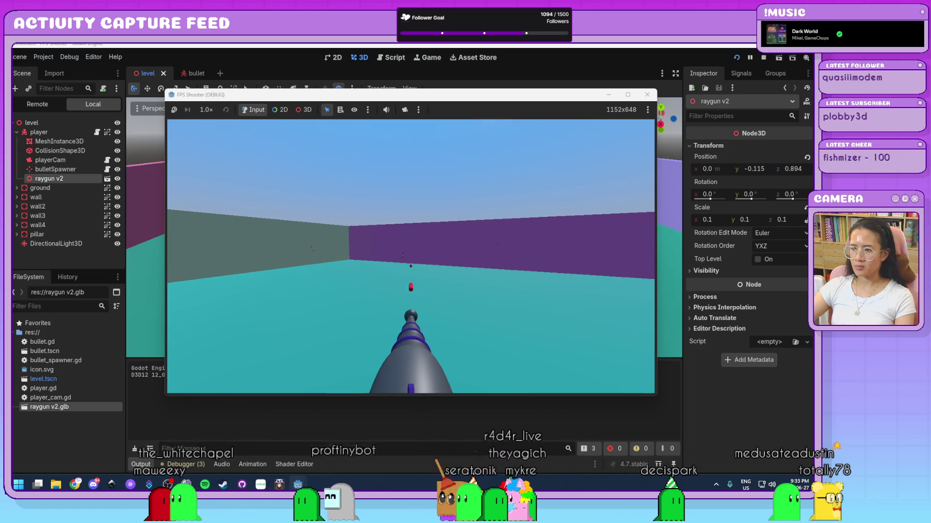
{"action": "key", "text": "Escape"}
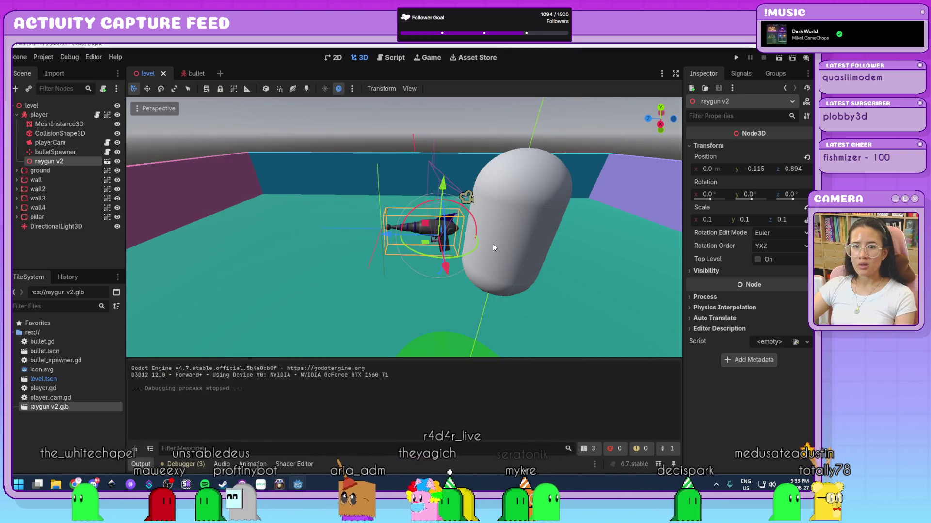
{"action": "left_click", "coordinate": [100, 262]}
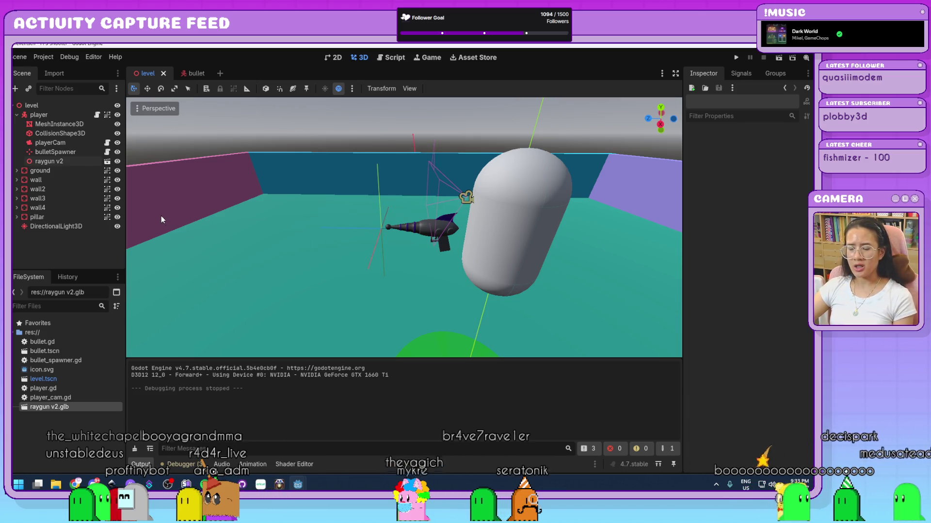
{"action": "left_click", "coordinate": [733, 58]}
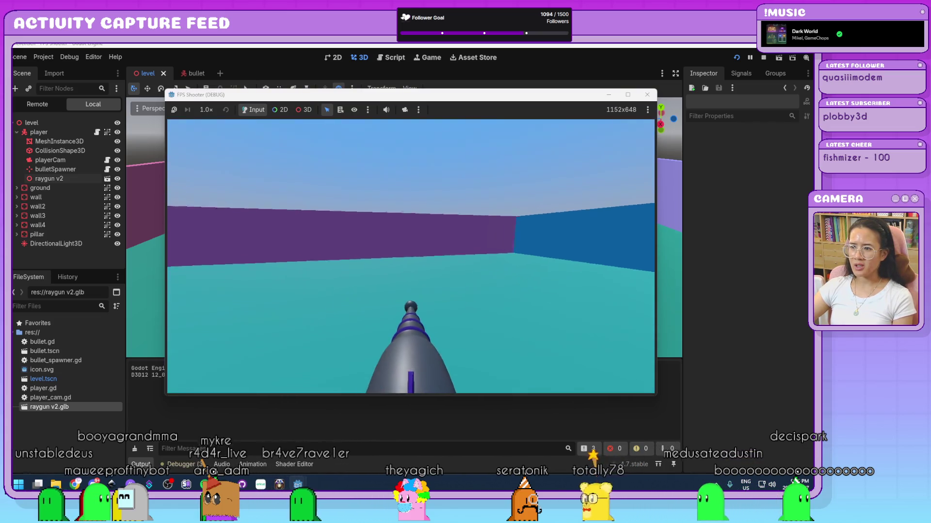
{"action": "mouse_move", "coordinate": [411, 256]}
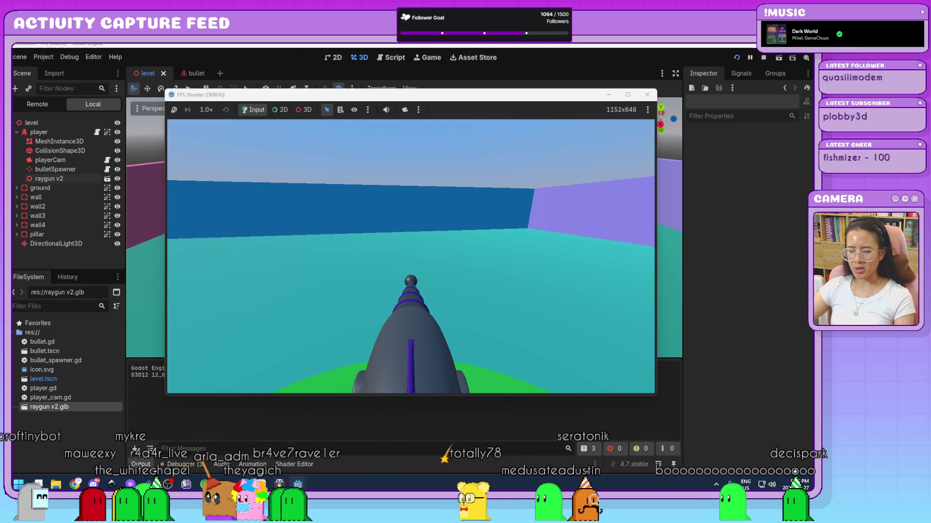
{"action": "key", "text": "Escape"}
{"action": "left_click", "coordinate": [68, 114]}
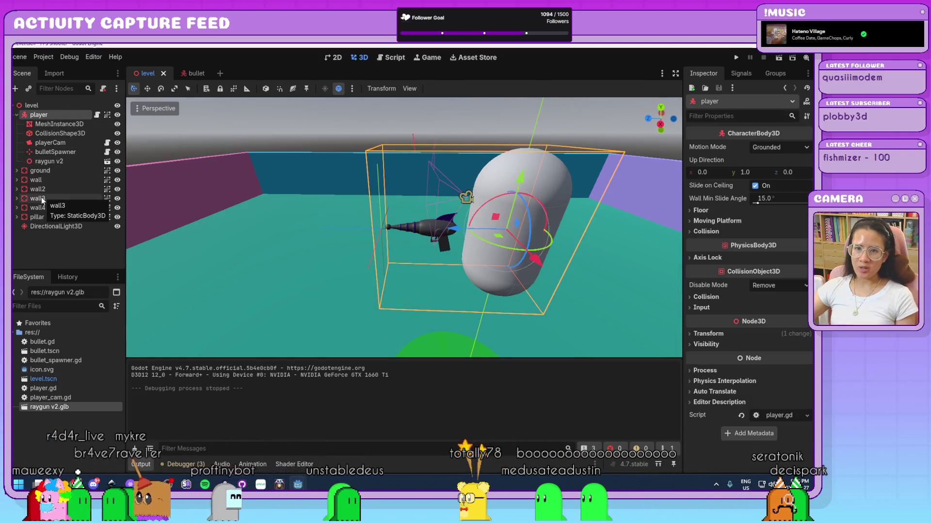
{"action": "left_click", "coordinate": [49, 142]}
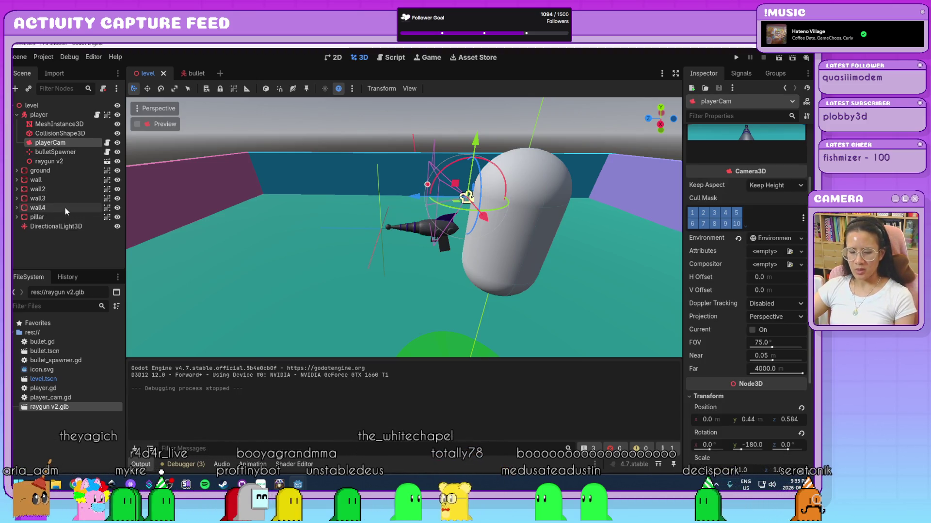
- Add a CanvasLayer child under playerCam and name it hud
{"action": "key", "text": "ctrl+a"}
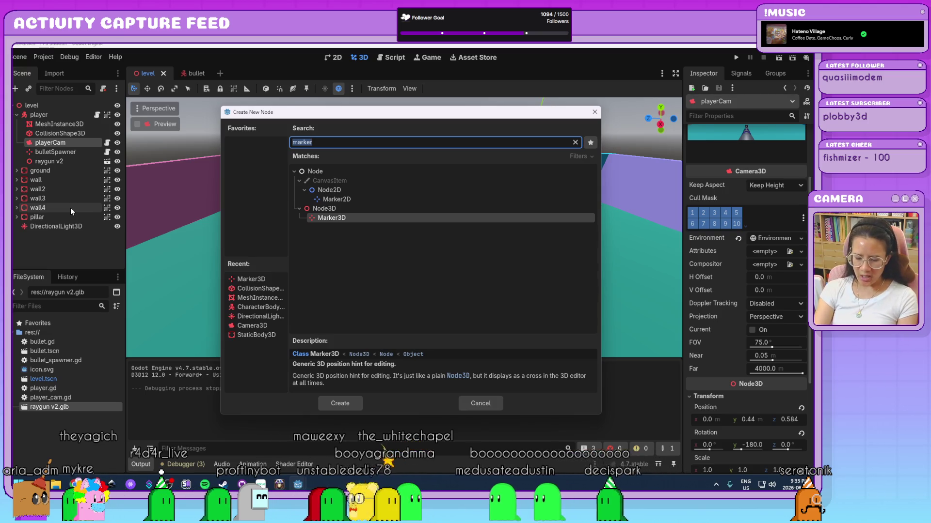
{"action": "type", "text": "canvas"}
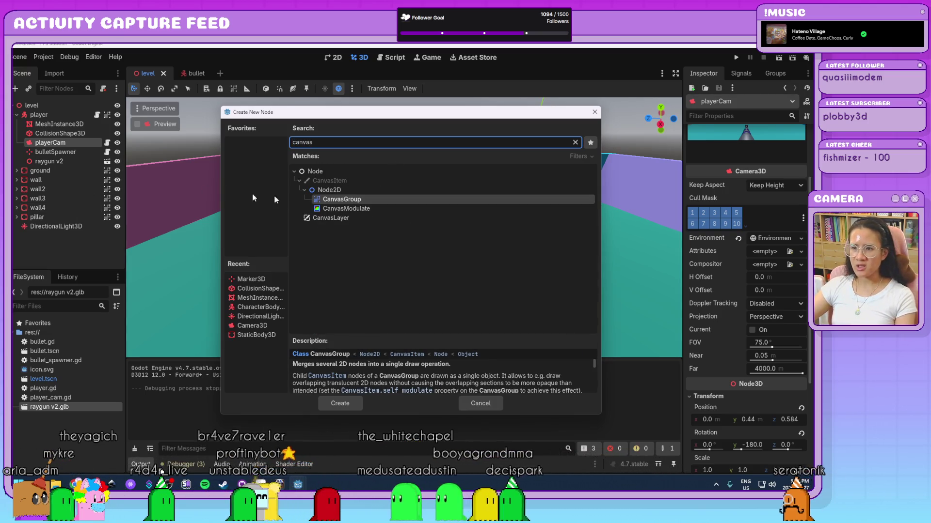
{"action": "left_click", "coordinate": [329, 219]}
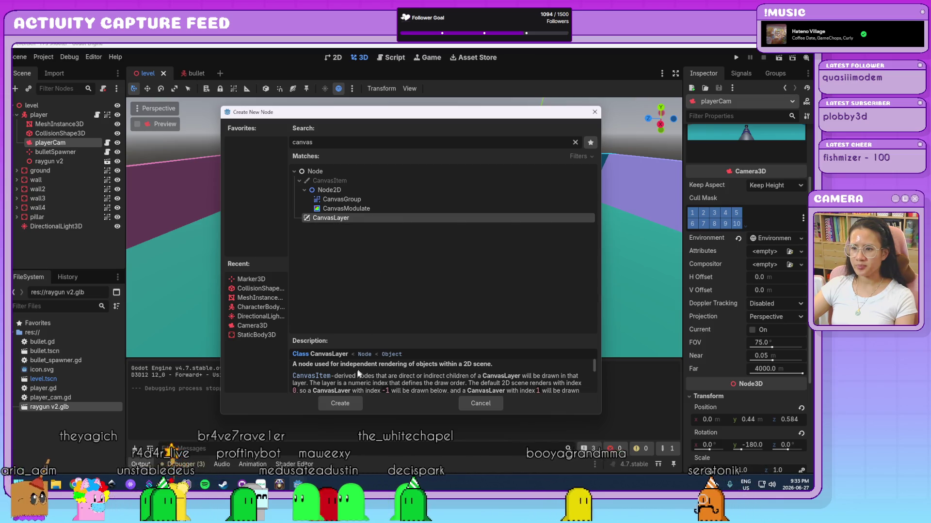
{"action": "left_click", "coordinate": [342, 405]}
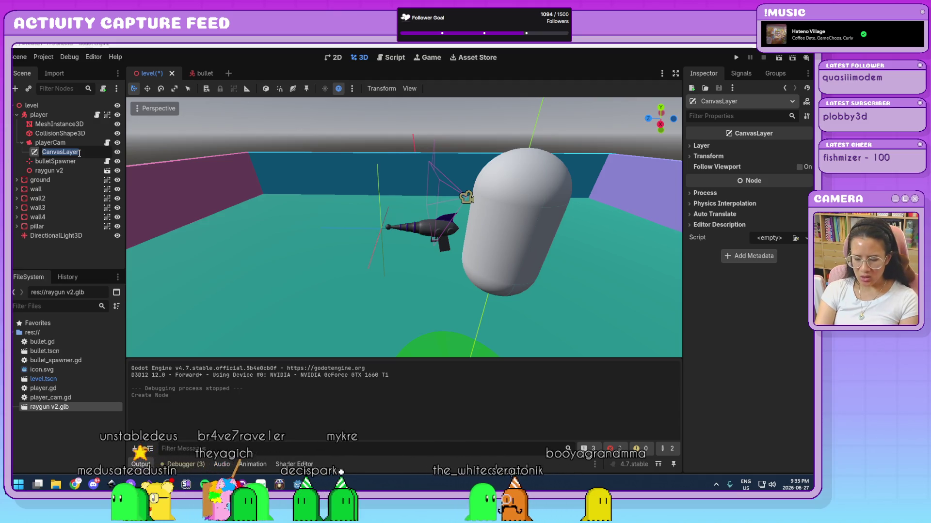
{"action": "key", "text": "Return"}
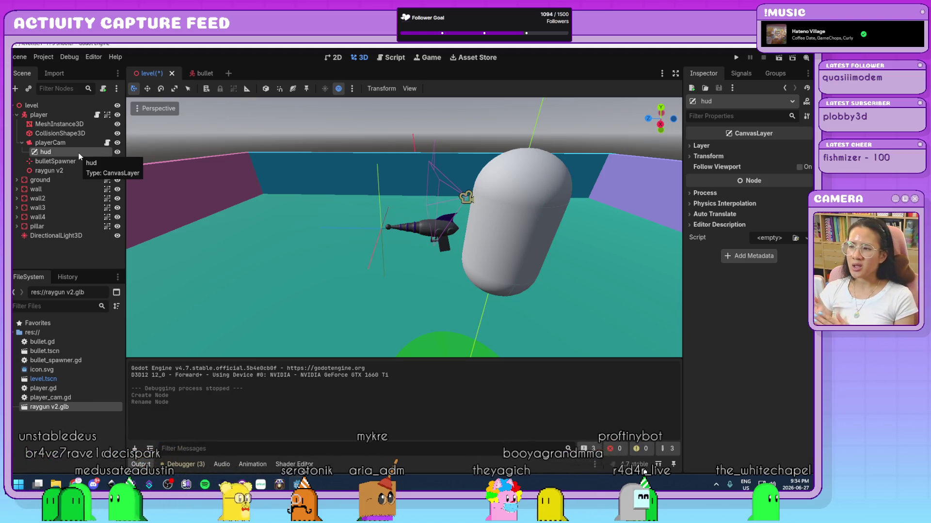
- Add a Label under hud and make its text '+' instead of 'X'
{"action": "key", "text": "ctrl+a"}
{"action": "type", "text": "label"}
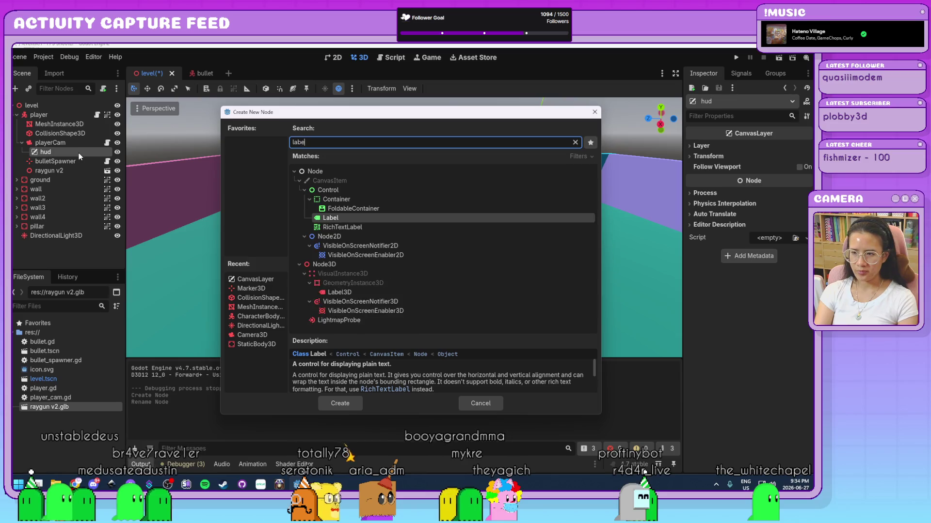
{"action": "key", "text": "Return"}
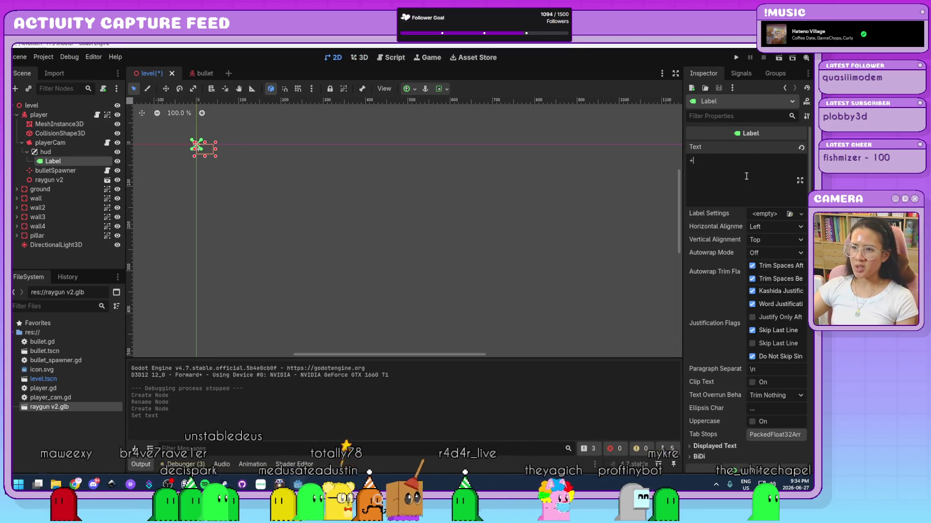
{"action": "scroll", "coordinate": [190, 137], "scroll_direction": "up", "scroll_amount": 6}
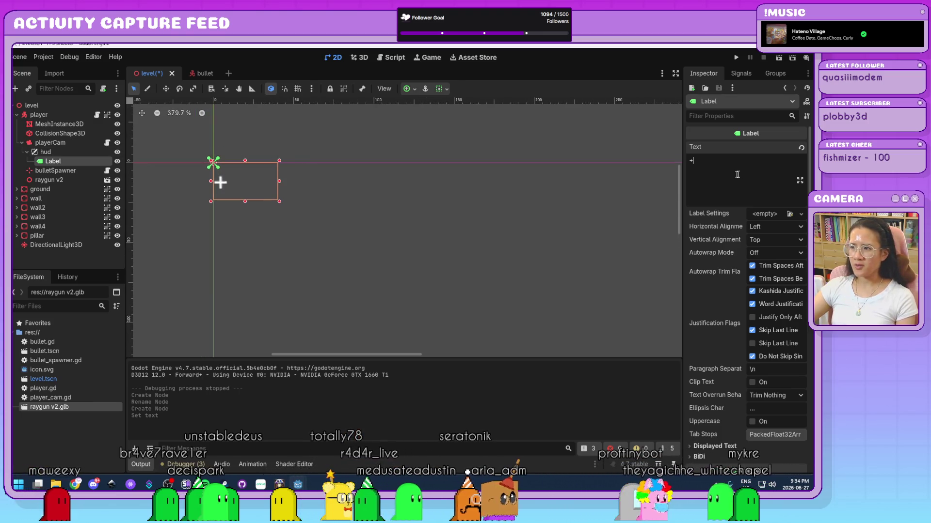
{"action": "key", "text": "BackSpace"}
{"action": "type", "text": "X"}
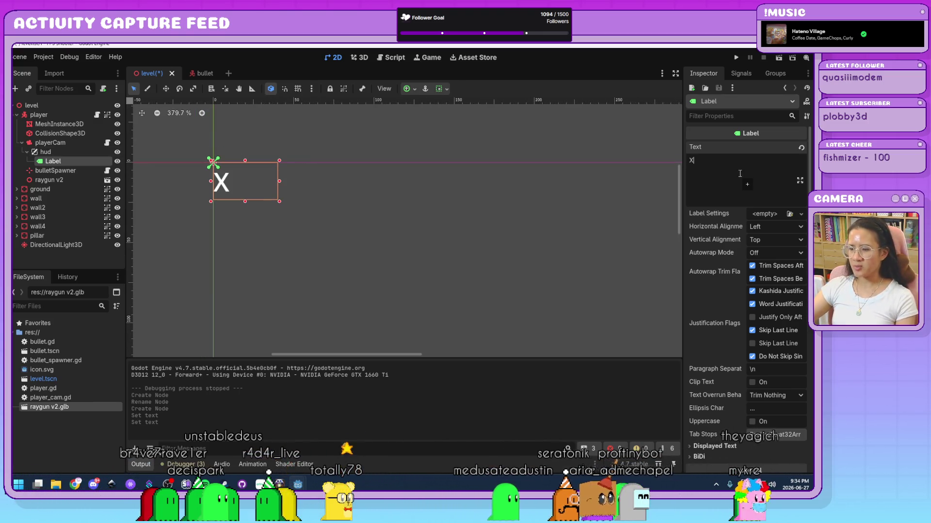
{"action": "key", "text": "BackSpace"}
{"action": "type", "text": "+"}
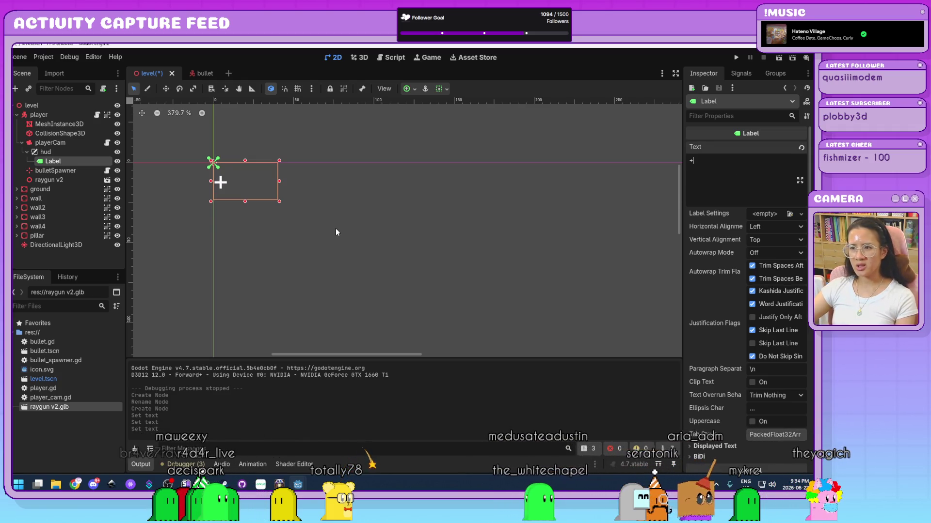
{"action": "scroll", "coordinate": [339, 216], "scroll_direction": "down", "scroll_amount": 2}
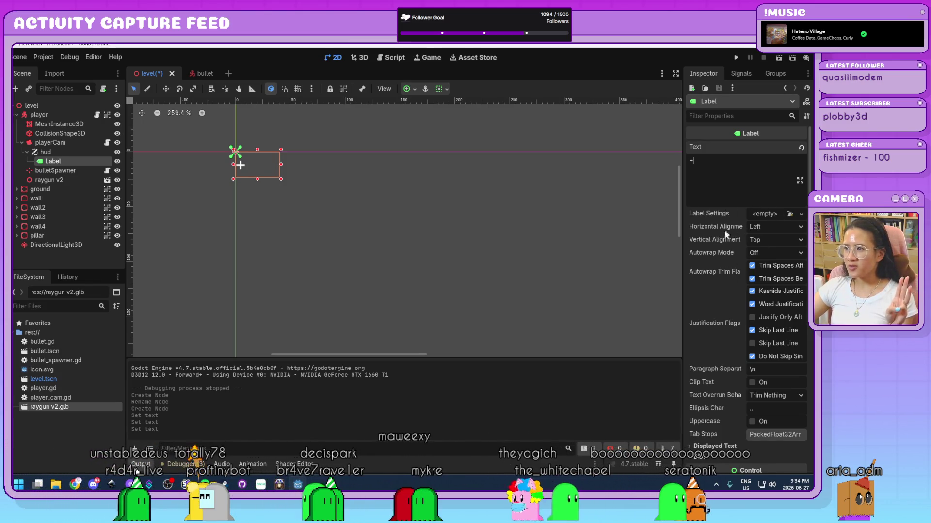
- Centre the crosshair label's text both horizontally and vertically
{"action": "mouse_move", "coordinate": [714, 234]}
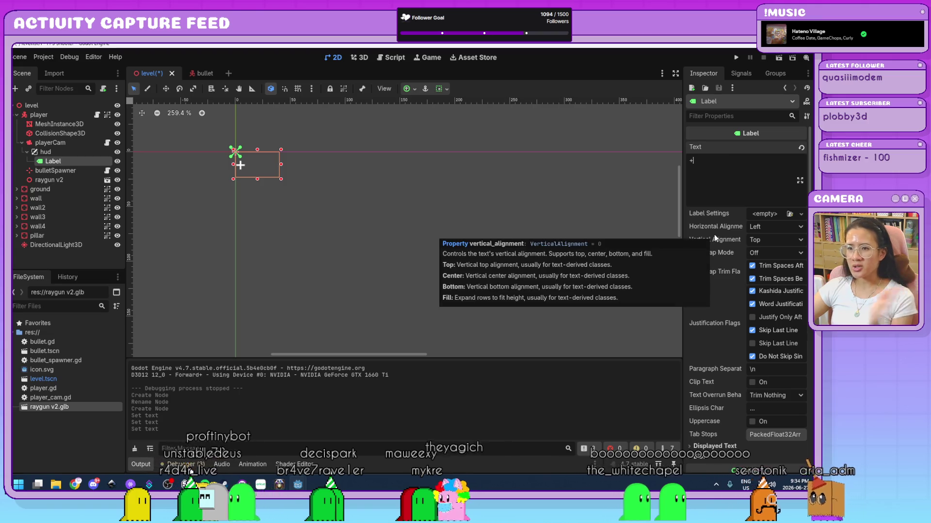
{"action": "left_click", "coordinate": [786, 226]}
{"action": "left_click", "coordinate": [782, 252]}
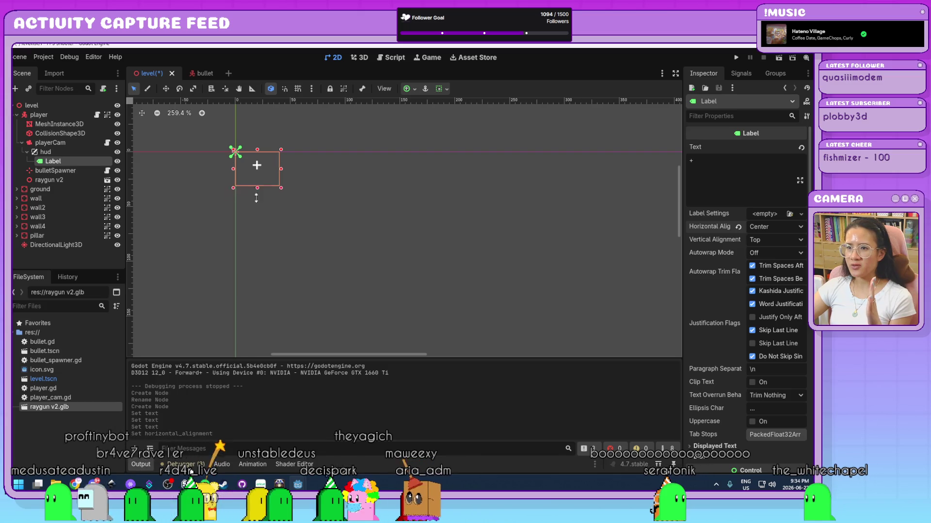
{"action": "mouse_move", "coordinate": [260, 206]}
{"action": "left_mouse_down"}
{"action": "mouse_move", "coordinate": [264, 230]}
{"action": "mouse_move", "coordinate": [276, 190]}
{"action": "mouse_move", "coordinate": [274, 210]}
{"action": "left_mouse_up"}
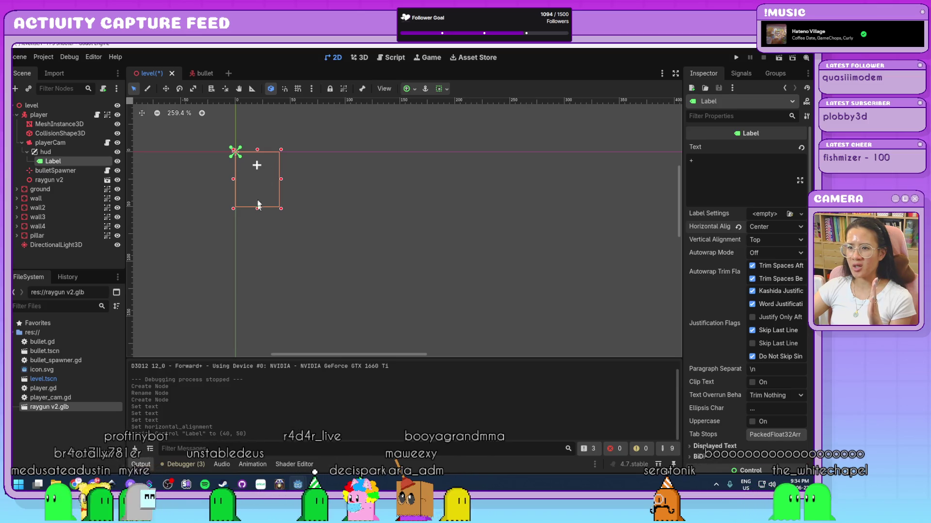
{"action": "key", "text": "ctrl+z"}
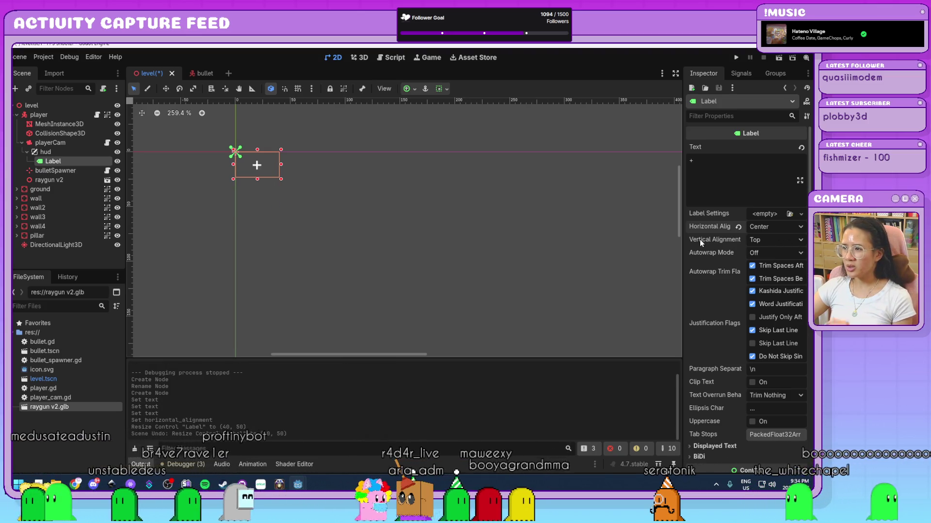
{"action": "left_click", "coordinate": [758, 241]}
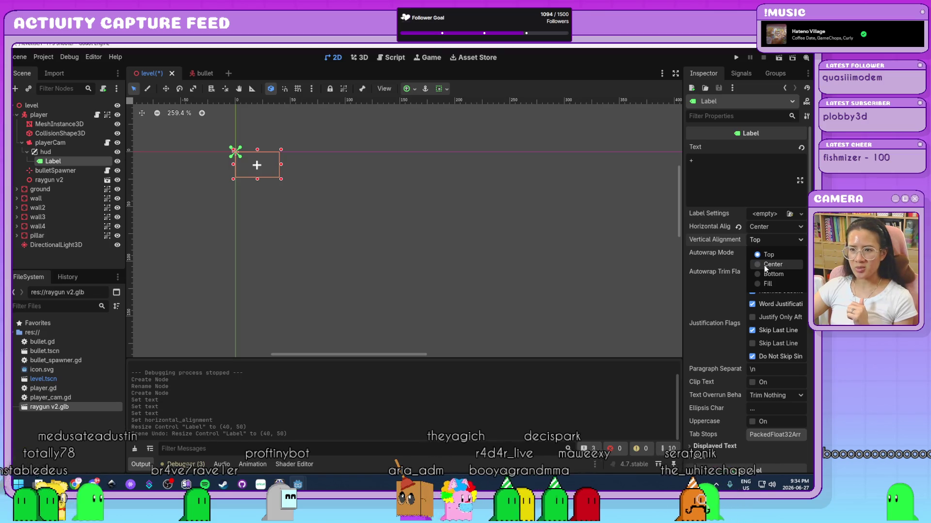
{"action": "left_click", "coordinate": [764, 265]}
{"action": "scroll", "coordinate": [338, 216], "scroll_direction": "down", "scroll_amount": 4}
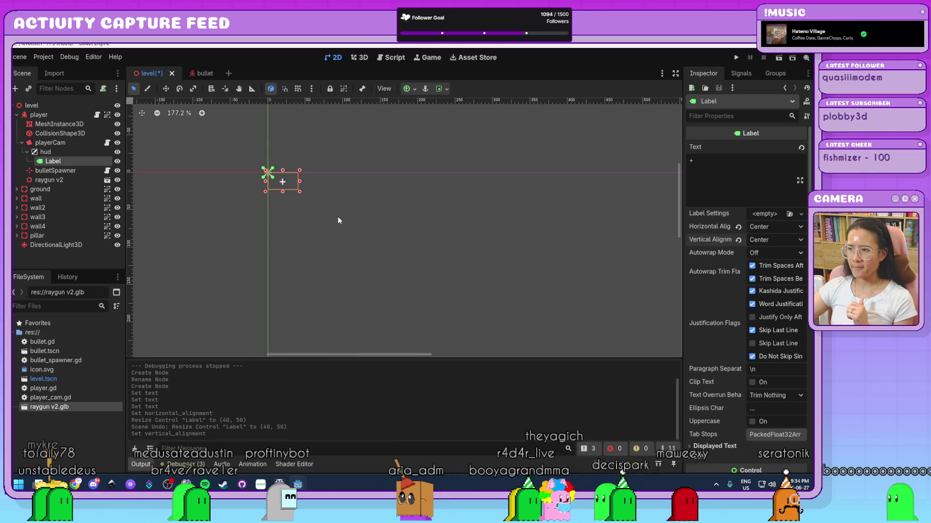
{"action": "scroll", "coordinate": [338, 216], "scroll_direction": "down", "scroll_amount": 3}
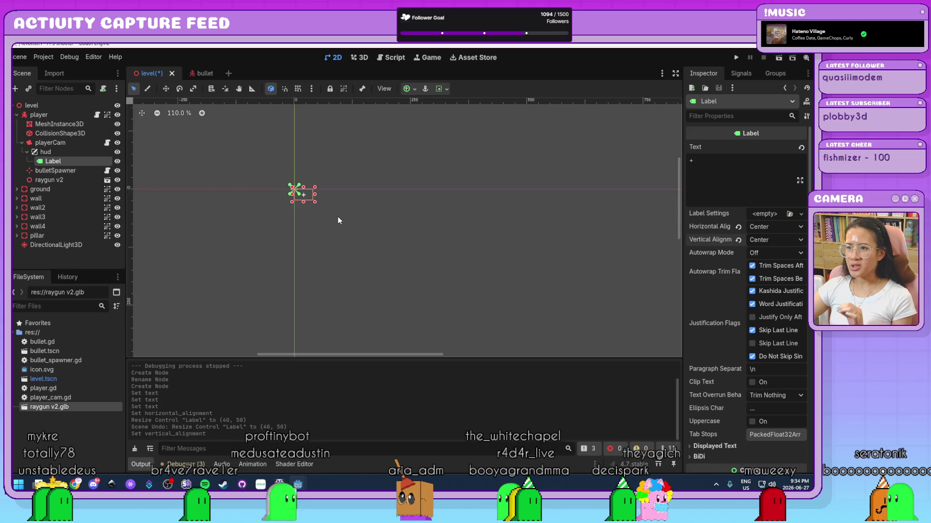
- Anchor the label to the centre of the screen with the Center preset
{"action": "left_click", "coordinate": [415, 89]}
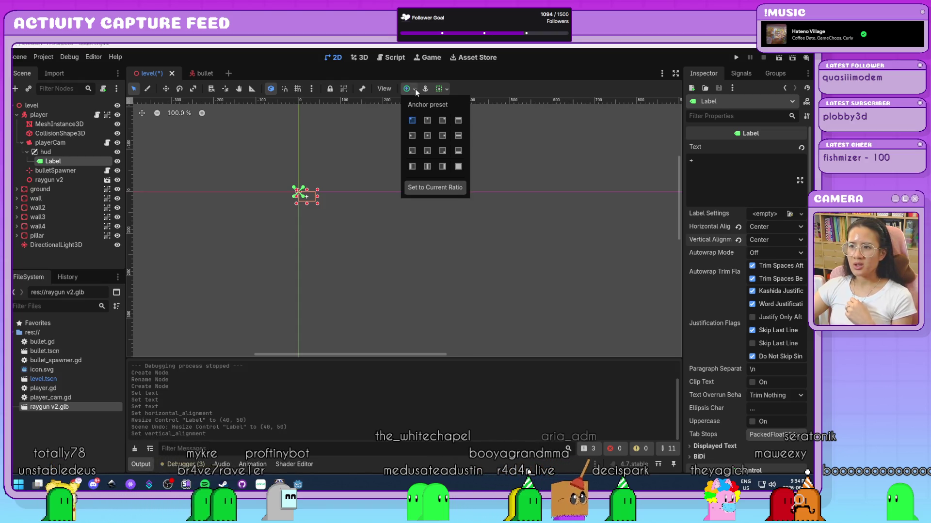
{"action": "left_click", "coordinate": [427, 137]}
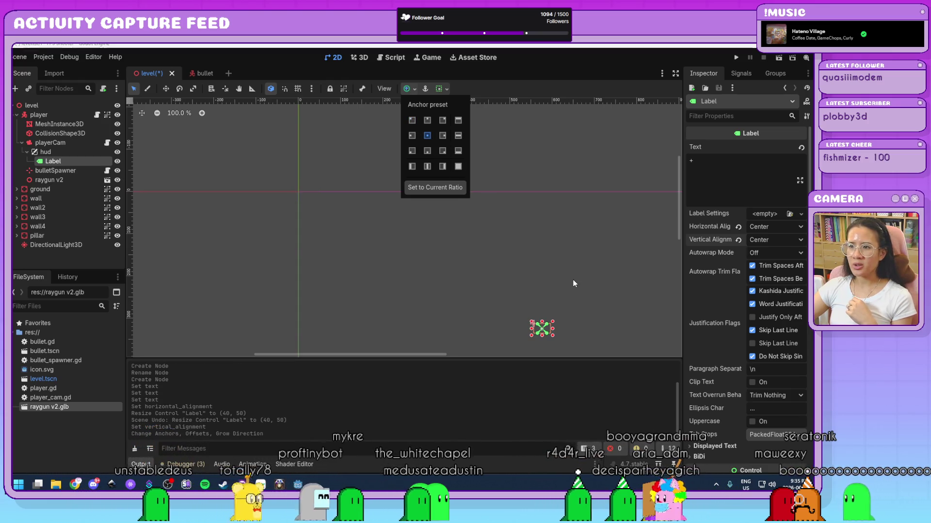
{"action": "left_click", "coordinate": [584, 247]}
{"action": "scroll", "coordinate": [545, 235], "scroll_direction": "down", "scroll_amount": 5}
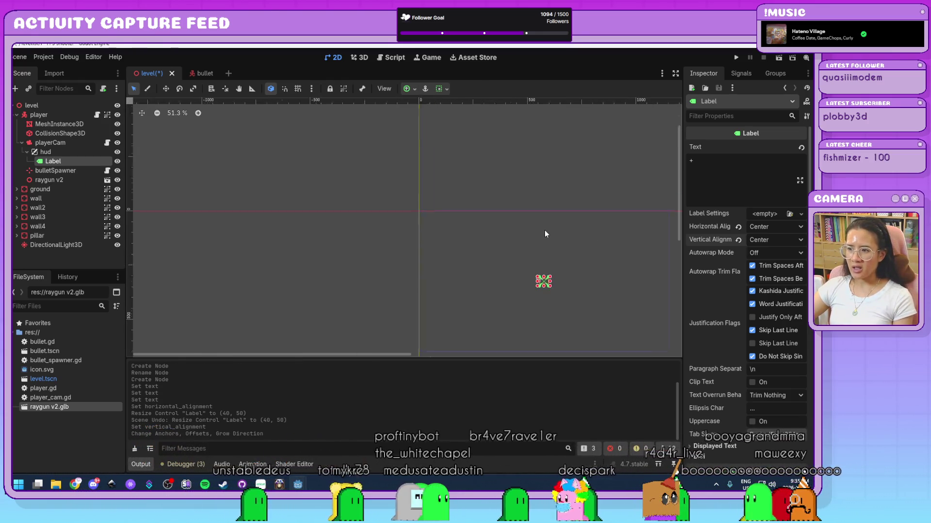
{"action": "scroll", "coordinate": [545, 234], "scroll_direction": "down", "scroll_amount": 1}
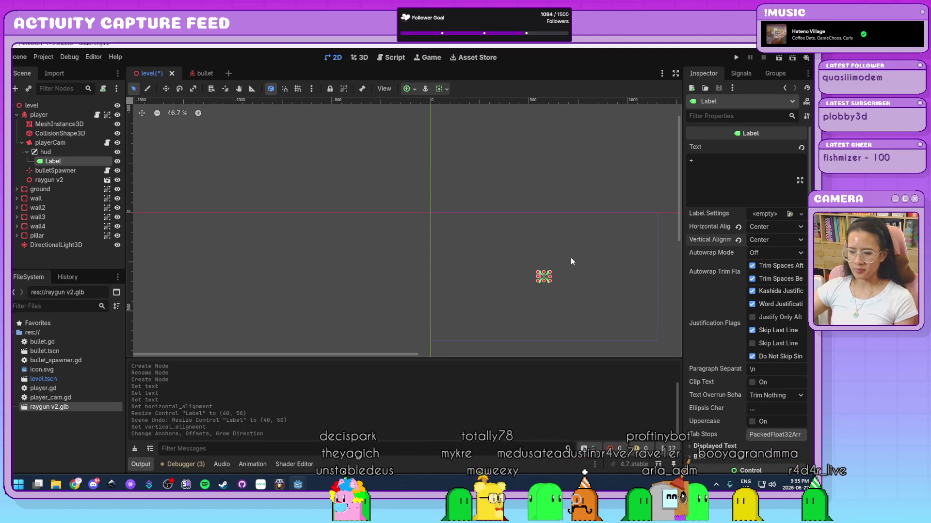
{"action": "left_click", "coordinate": [592, 275]}
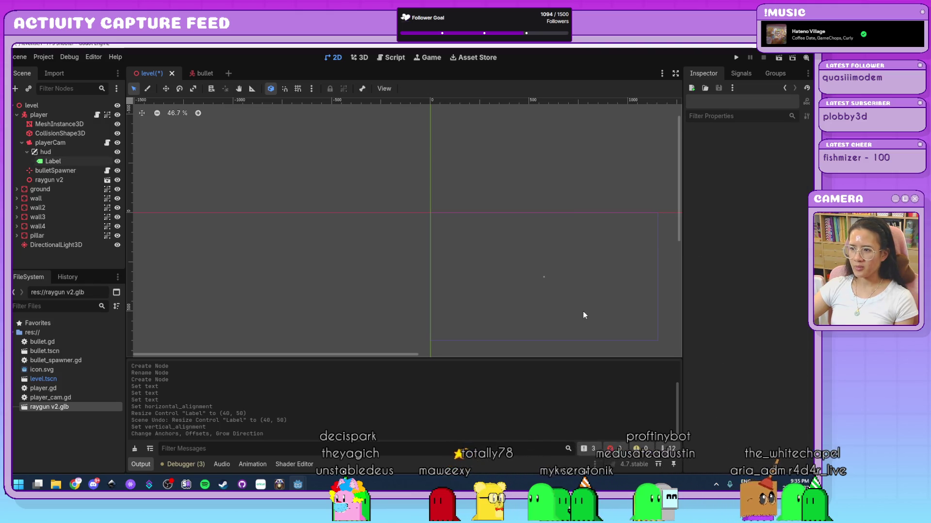
- Enable the label's Font Size theme override and set it to 24 px
{"action": "scroll", "coordinate": [583, 311], "scroll_direction": "up", "scroll_amount": 3}
{"action": "left_click", "coordinate": [527, 261]}
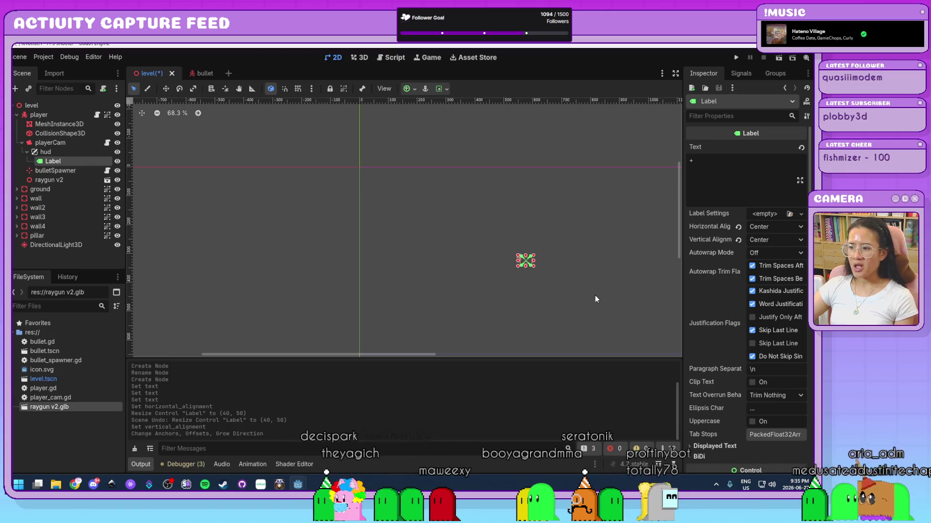
{"action": "scroll", "coordinate": [592, 296], "scroll_direction": "up", "scroll_amount": 5}
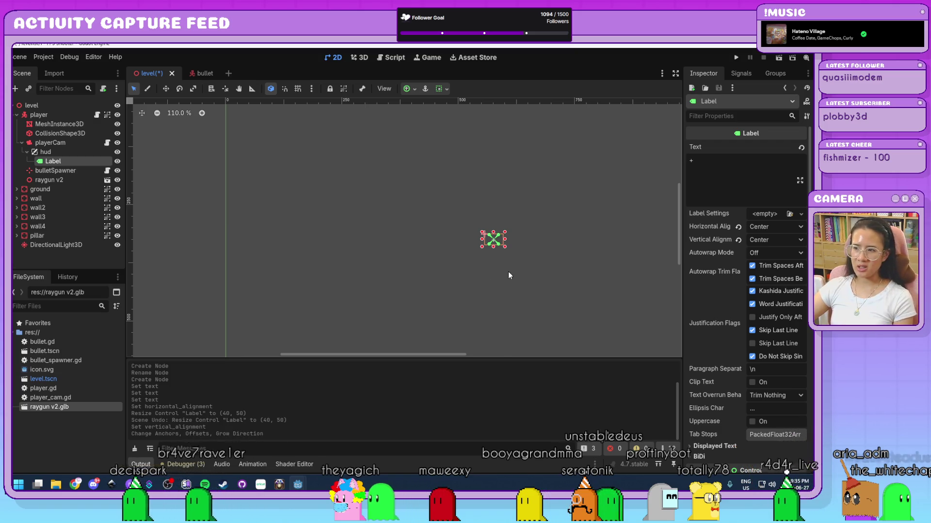
{"action": "scroll", "coordinate": [713, 249], "scroll_direction": "down", "scroll_amount": 10}
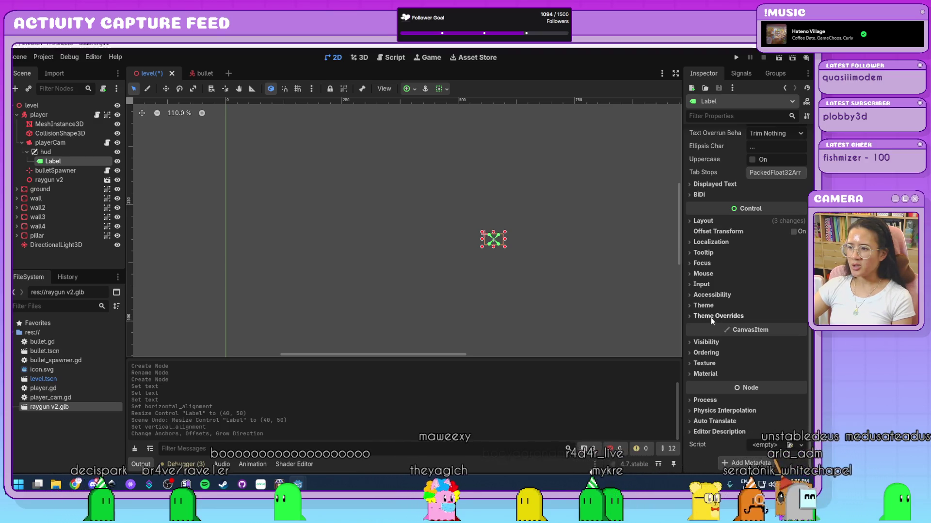
{"action": "left_click", "coordinate": [712, 316]}
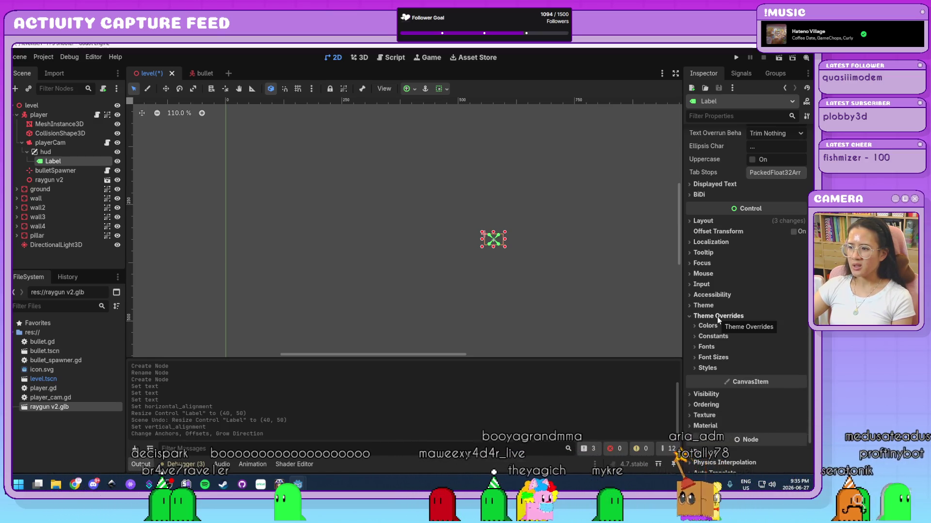
{"action": "left_click", "coordinate": [717, 359]}
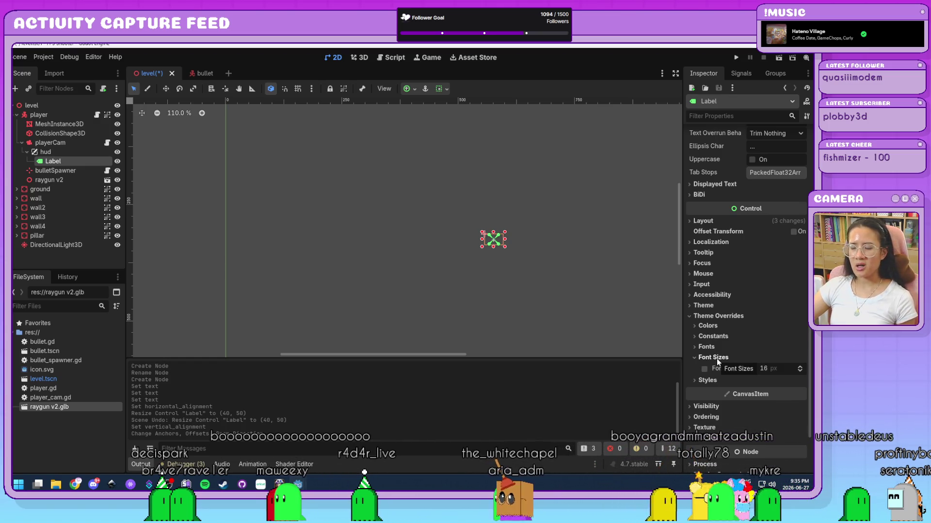
{"action": "left_click", "coordinate": [779, 370]}
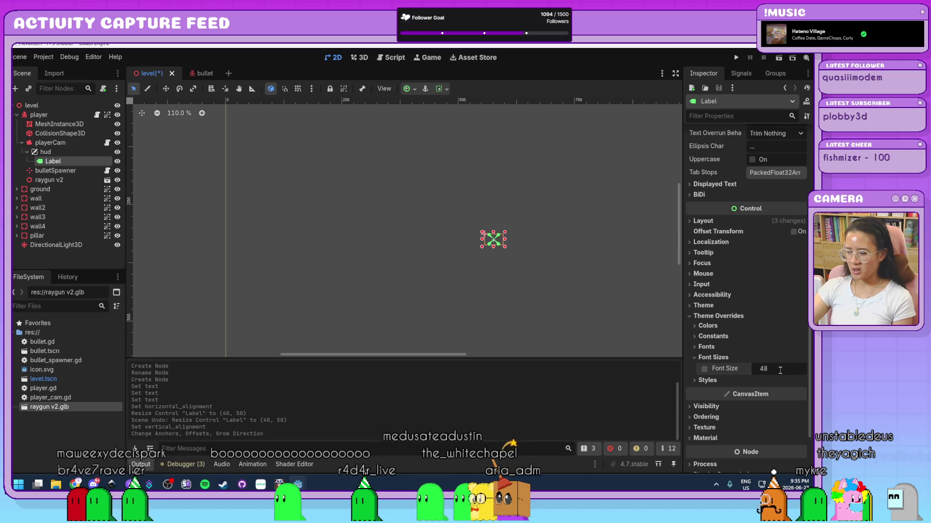
{"action": "type", "text": "24"}
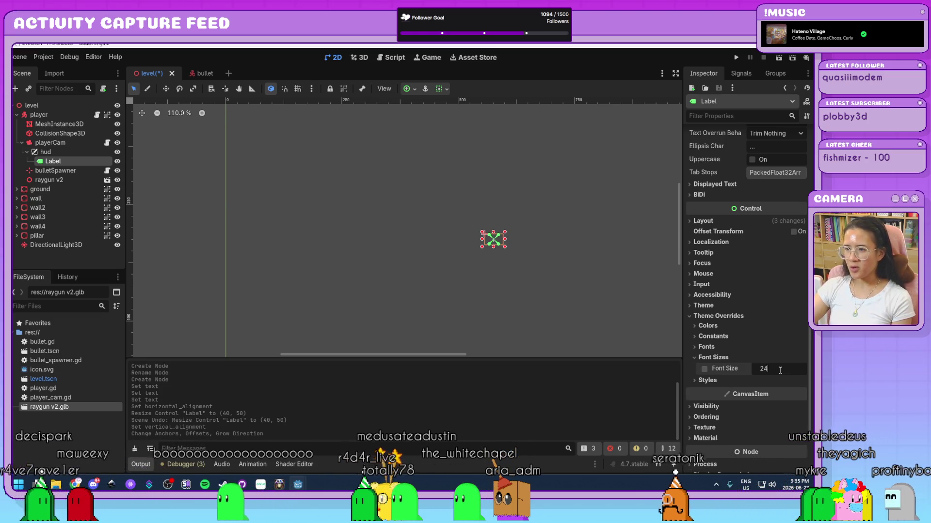
{"action": "key", "text": "Return"}
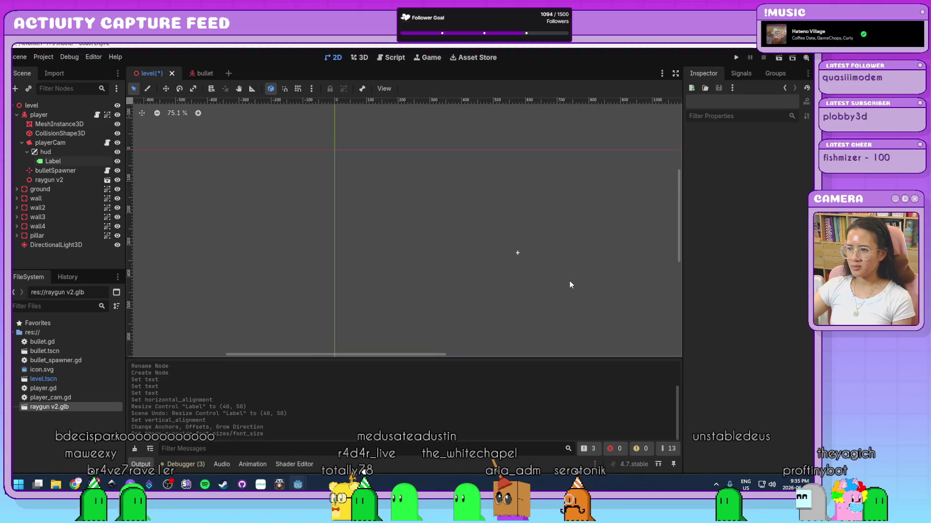
{"action": "left_click", "coordinate": [569, 281]}
- Increase the crosshair label's font size override to 36 px
{"action": "scroll", "coordinate": [569, 280], "scroll_direction": "down", "scroll_amount": 5}
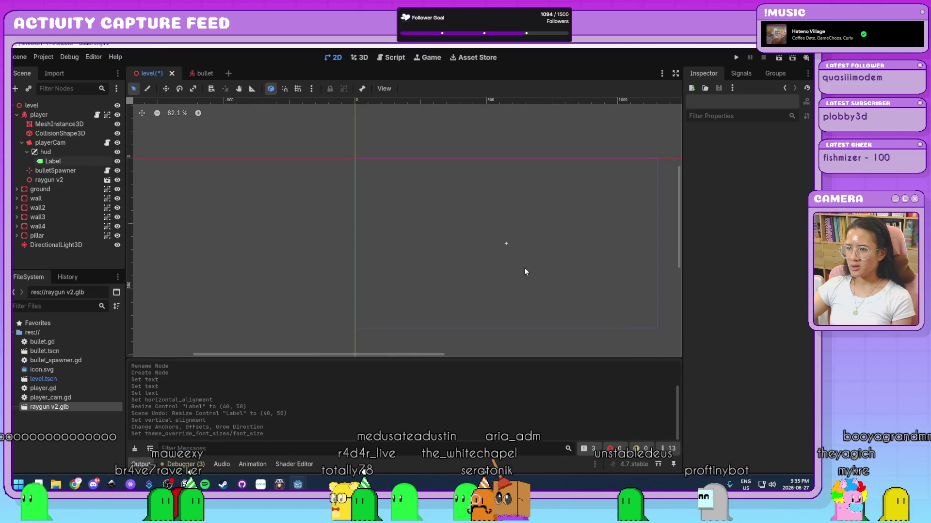
{"action": "left_click", "coordinate": [505, 243]}
{"action": "left_click", "coordinate": [777, 369]}
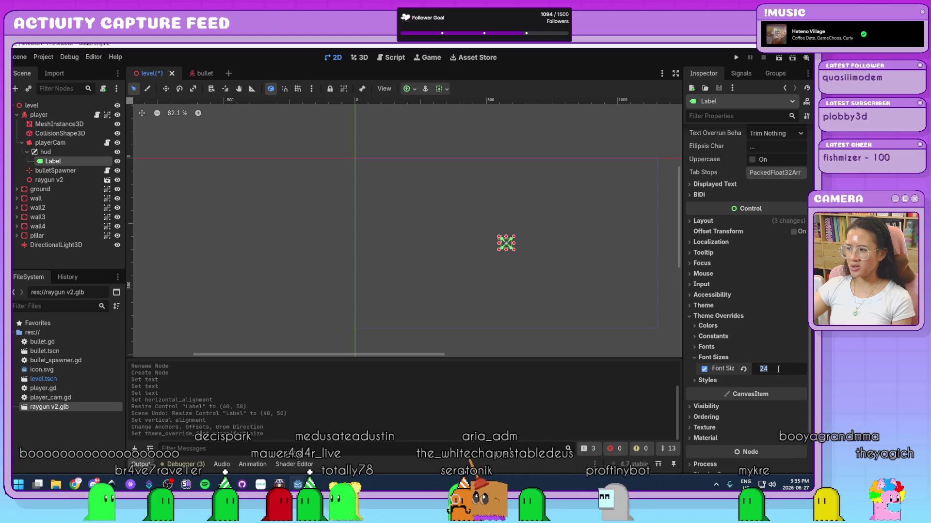
{"action": "type", "text": "36"}
{"action": "key", "text": "Return"}
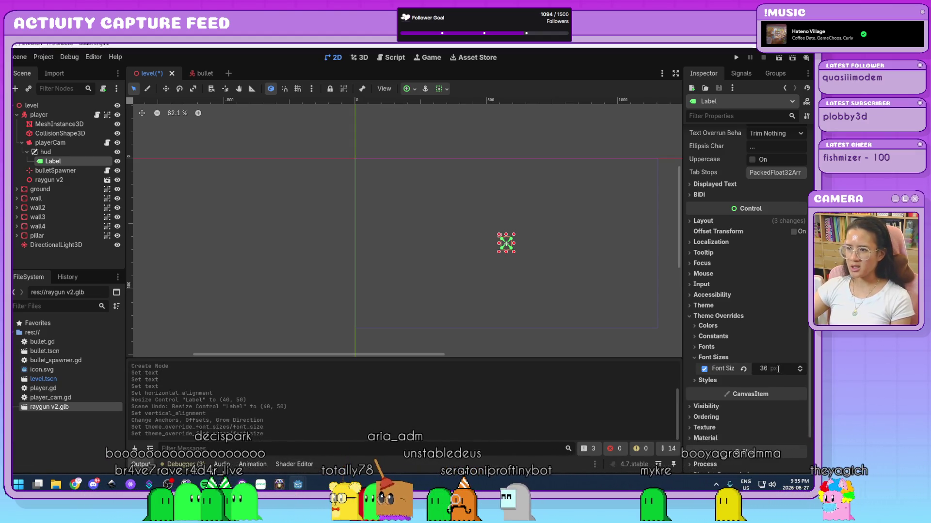
{"action": "left_click", "coordinate": [582, 287]}
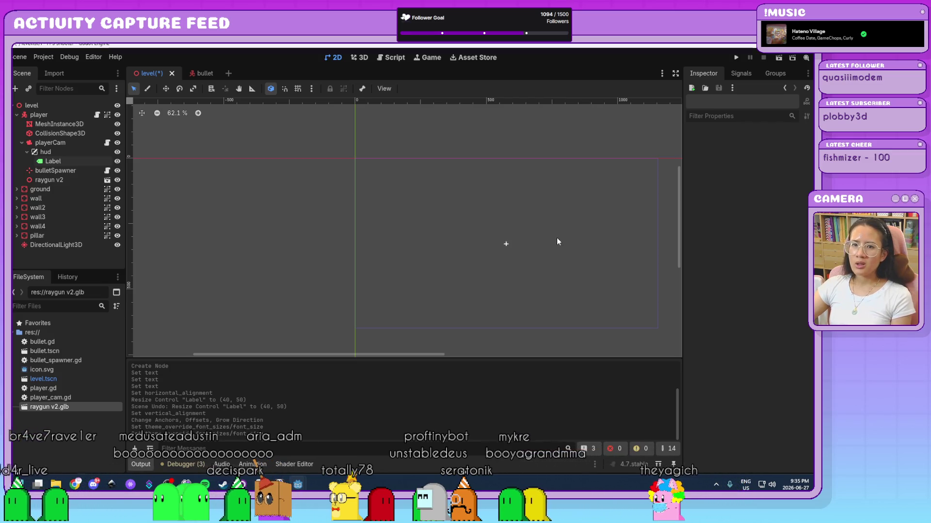
{"action": "left_click", "coordinate": [734, 58]}
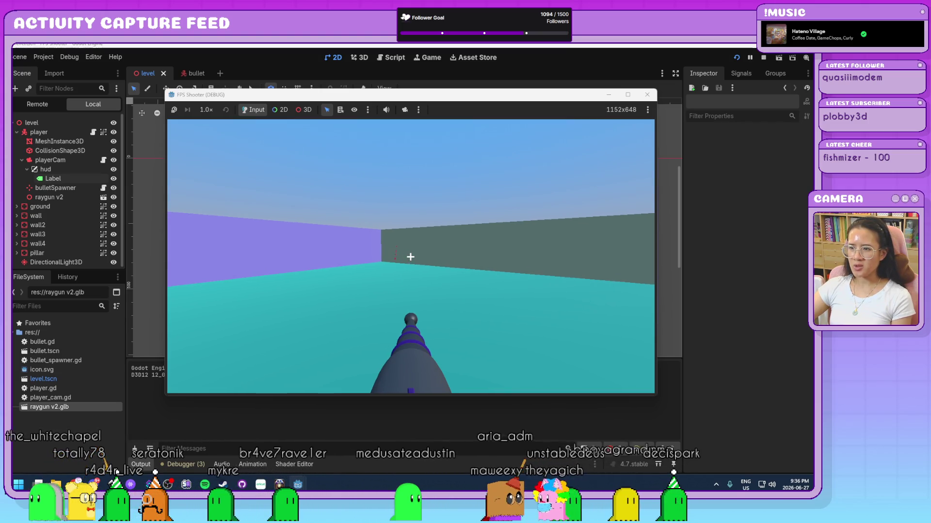
{"action": "left_click", "coordinate": [411, 257]}
{"action": "left_click", "coordinate": [410, 256]}
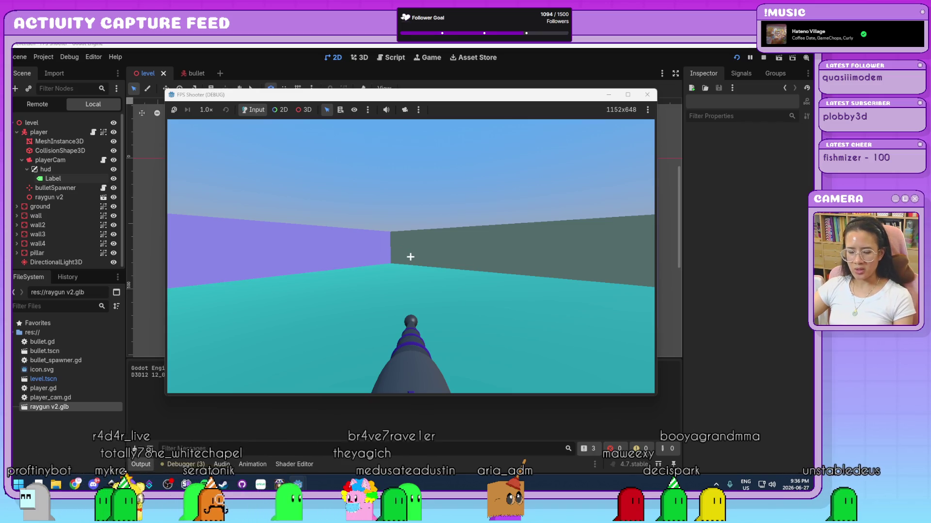
{"action": "key", "text": "Escape"}
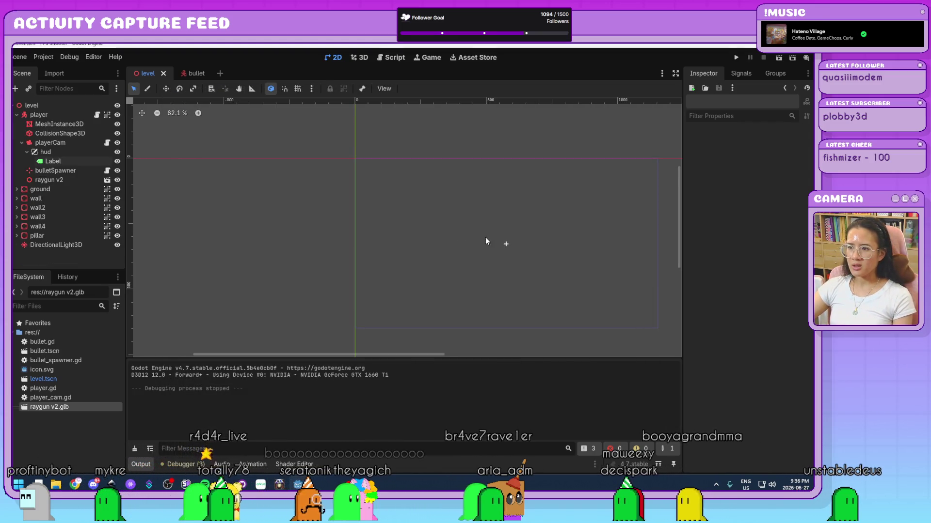
{"action": "left_click", "coordinate": [505, 243]}
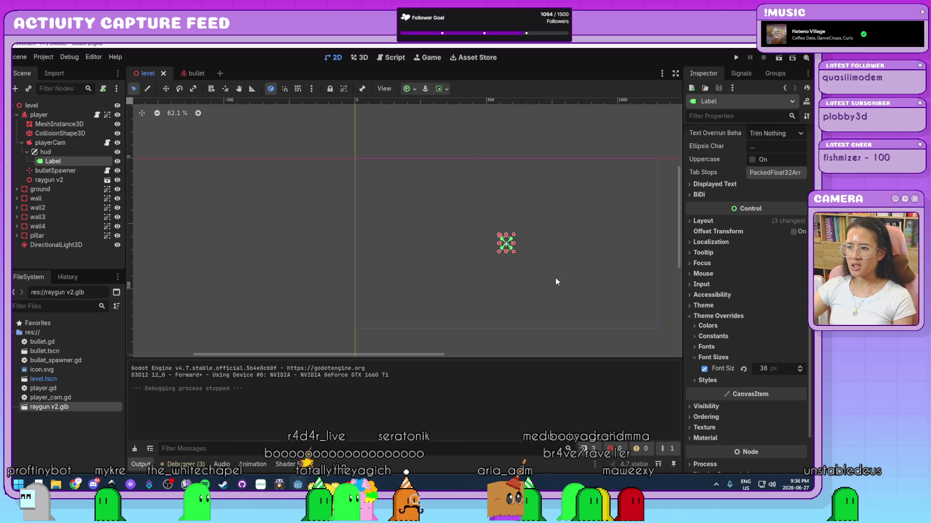
- Nudge the crosshair into position, then play the game, fire four bullets, and stop it
{"action": "scroll", "coordinate": [556, 279], "scroll_direction": "up", "scroll_amount": 3}
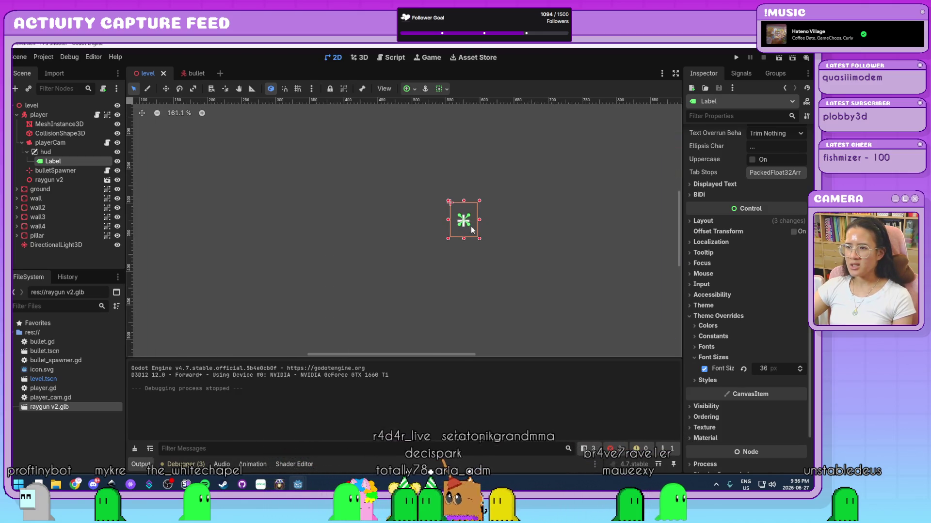
{"action": "left_click_drag", "start_coordinate": [463, 222], "coordinate": [464, 231]}
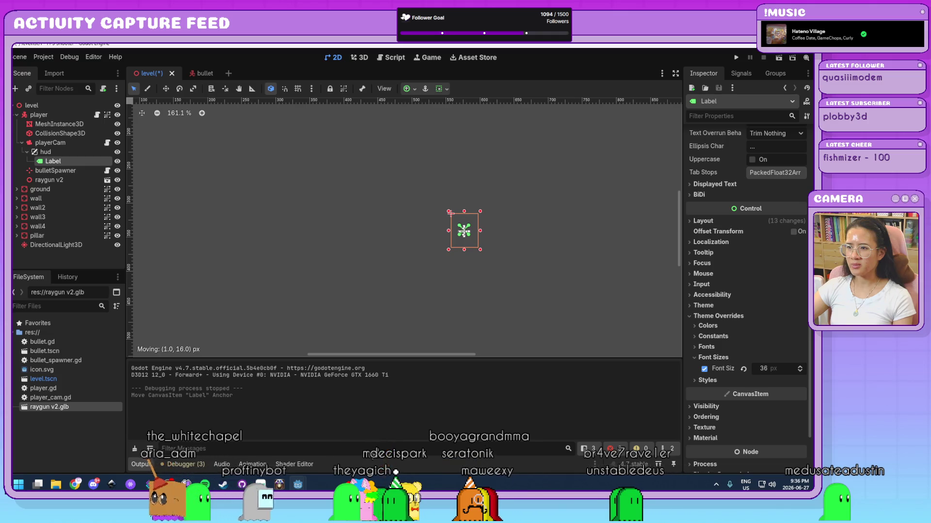
{"action": "left_click", "coordinate": [737, 58]}
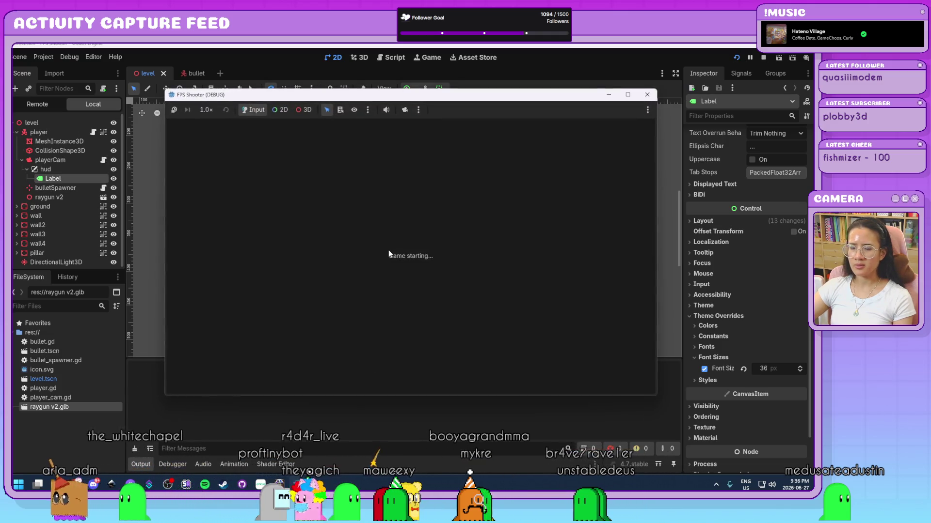
{"action": "left_click", "coordinate": [411, 264]}
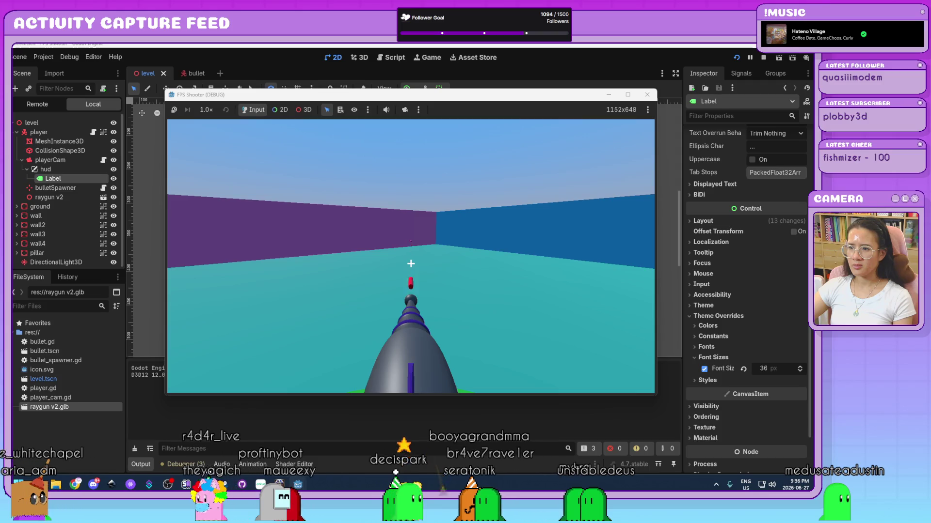
{"action": "left_click", "coordinate": [411, 264]}
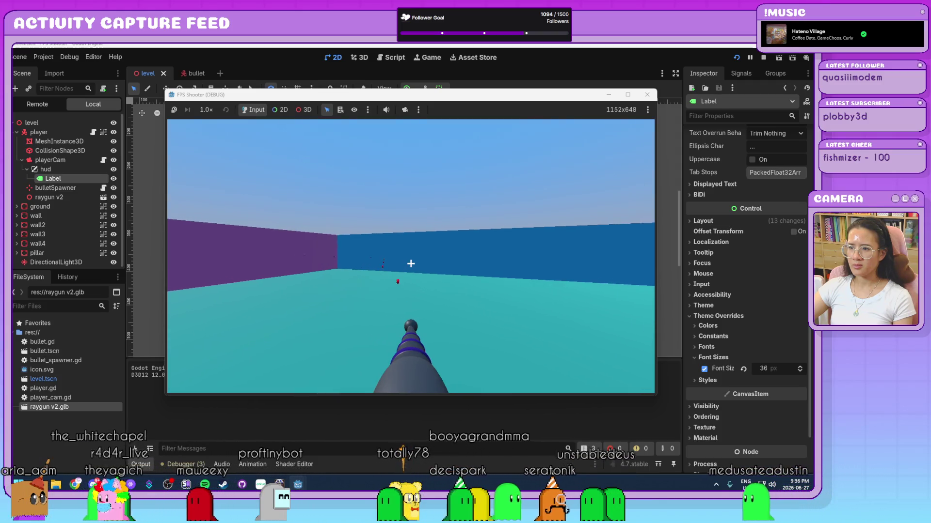
{"action": "left_click", "coordinate": [410, 264]}
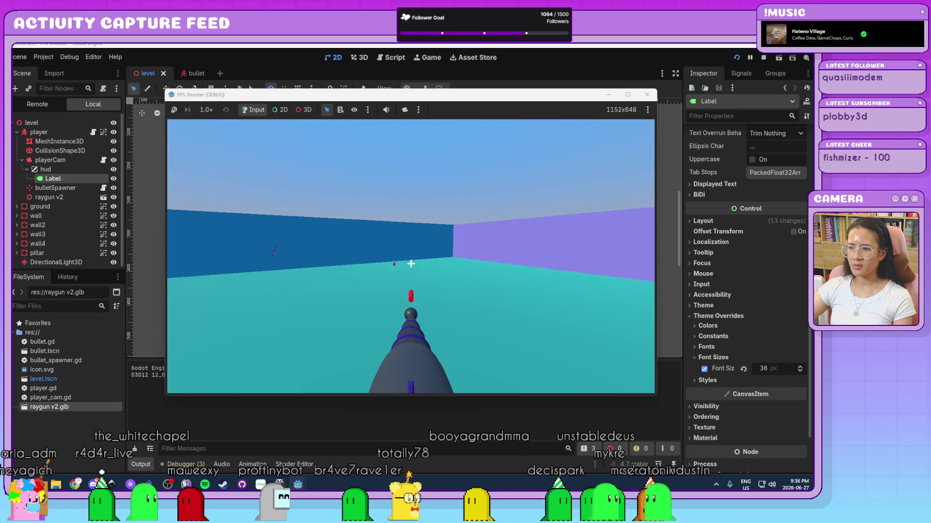
{"action": "left_click", "coordinate": [410, 263]}
{"action": "key", "text": "Escape"}
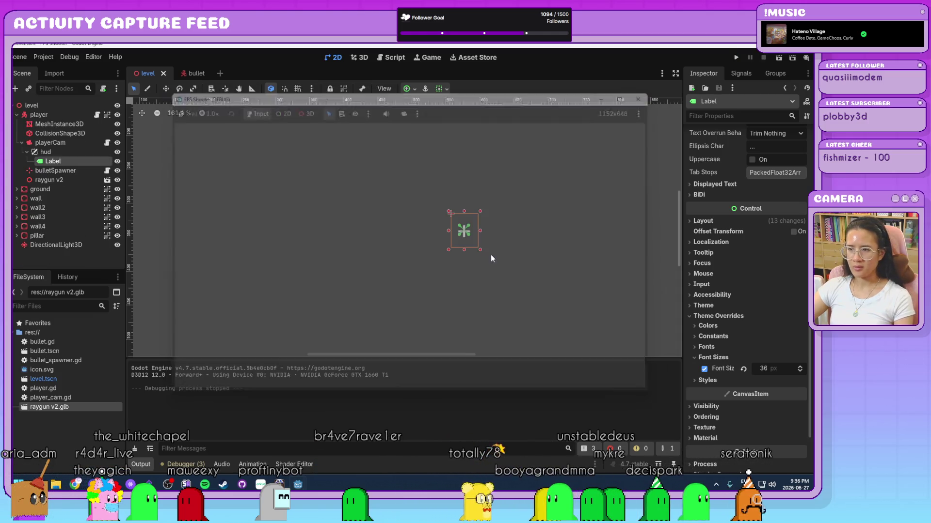
{"action": "scroll", "coordinate": [493, 243], "scroll_direction": "down", "scroll_amount": 5}
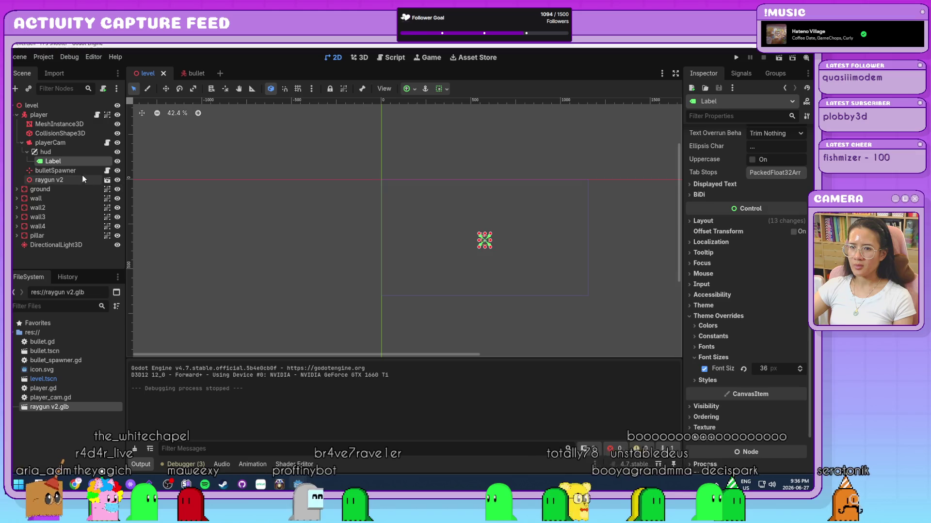
- Check the crosshair label's text and reframe the 2D view
{"action": "scroll", "coordinate": [721, 217], "scroll_direction": "up", "scroll_amount": 5}
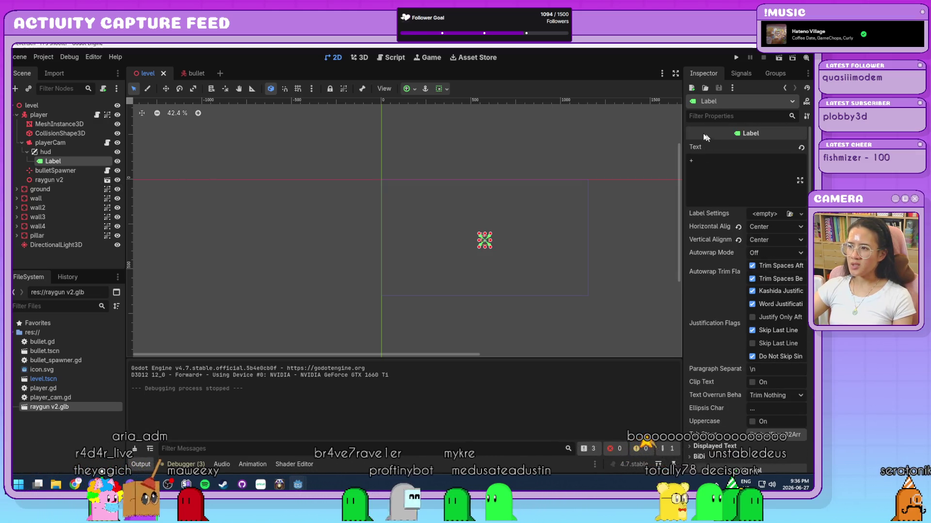
{"action": "left_click", "coordinate": [705, 186]}
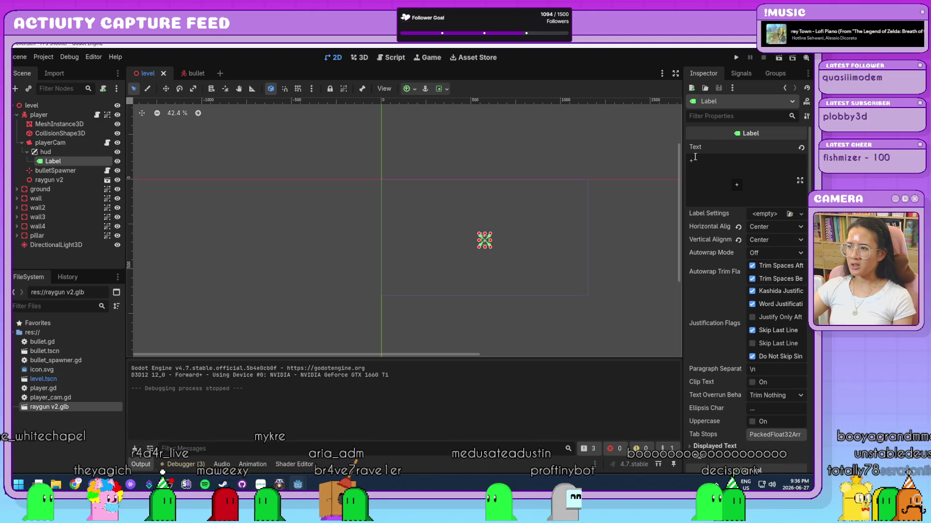
{"action": "scroll", "coordinate": [715, 186], "scroll_direction": "down", "scroll_amount": 2}
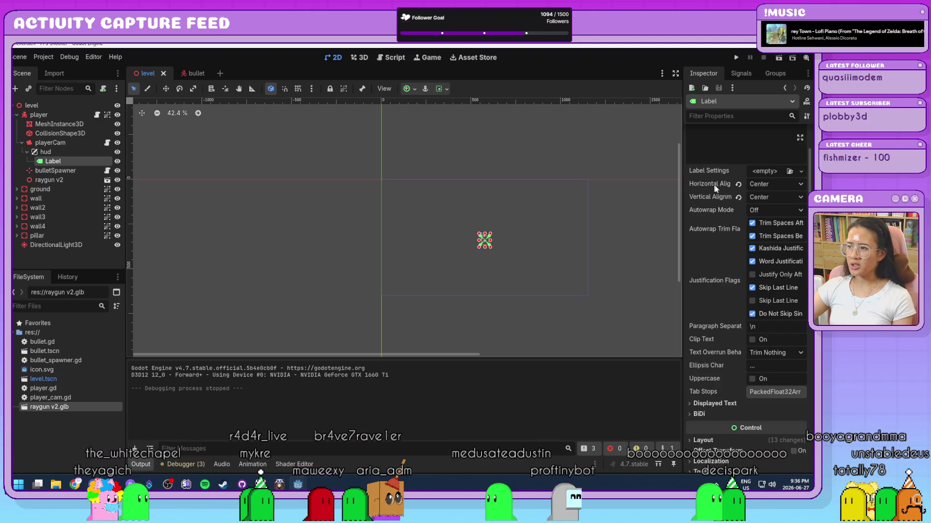
{"action": "scroll", "coordinate": [718, 257], "scroll_direction": "down", "scroll_amount": 10}
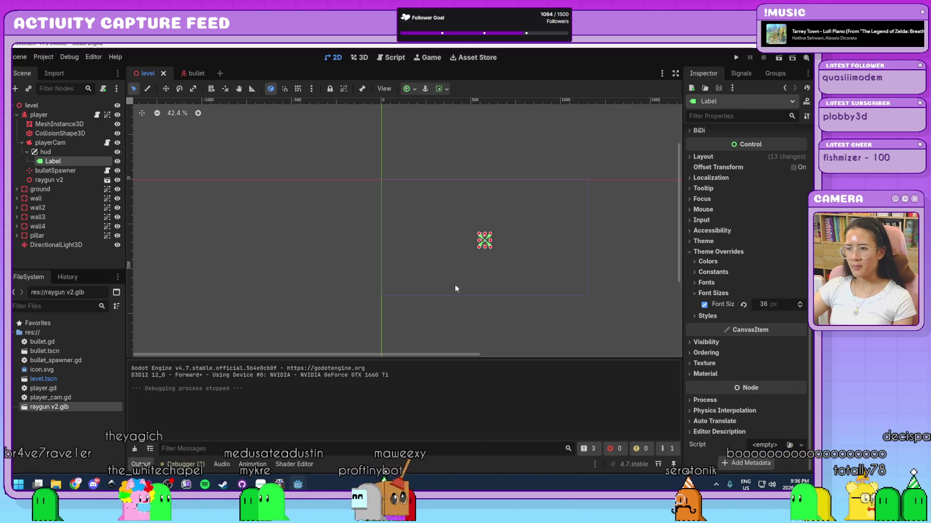
{"action": "left_click", "coordinate": [474, 321]}
{"action": "scroll", "coordinate": [474, 319], "scroll_direction": "up", "scroll_amount": 3}
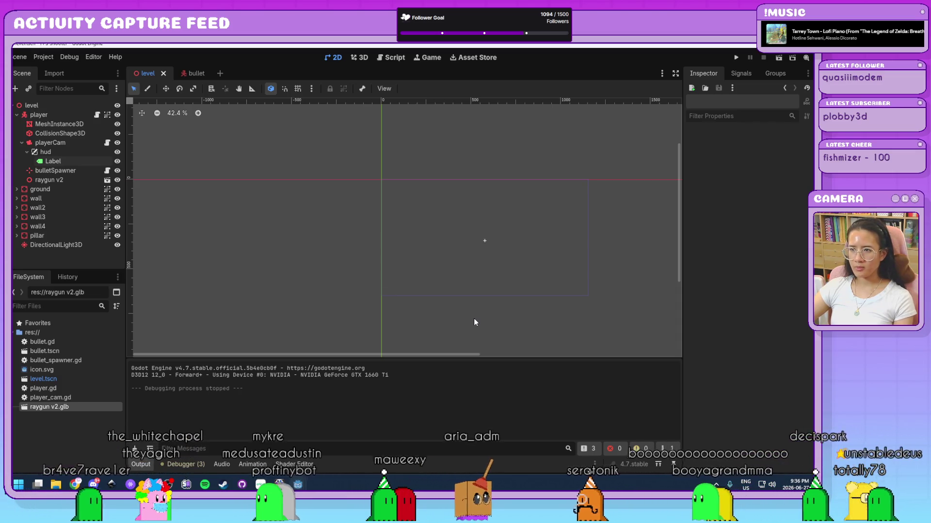
{"action": "scroll", "coordinate": [474, 319], "scroll_direction": "up", "scroll_amount": 2}
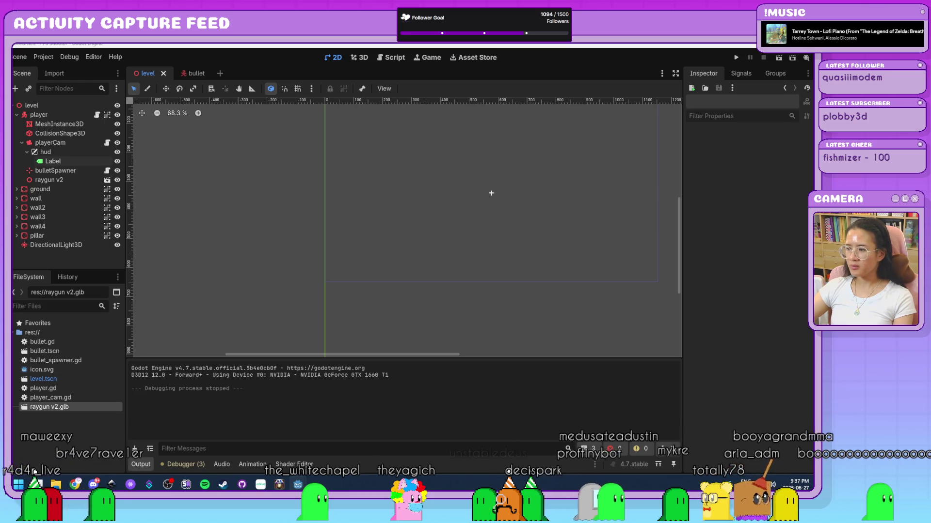
{"action": "scroll", "coordinate": [532, 221], "scroll_direction": "down", "scroll_amount": 1}
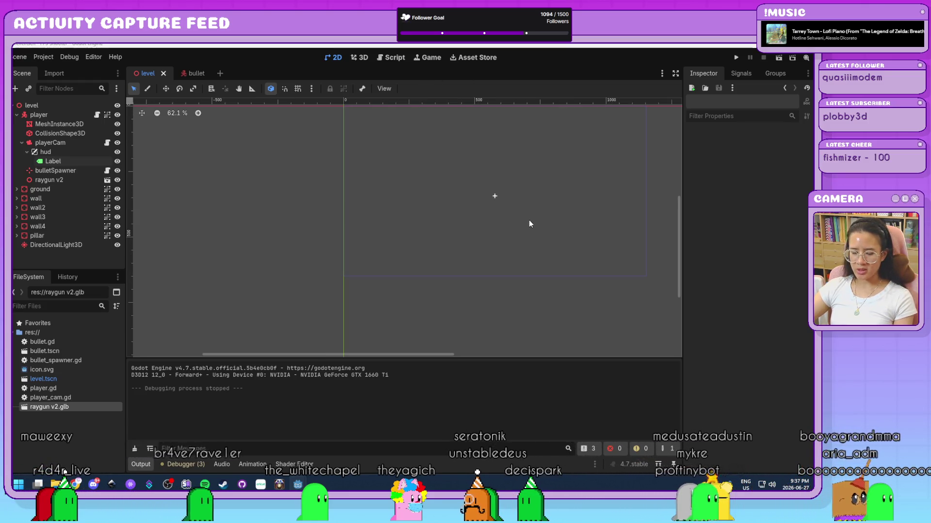
{"action": "scroll", "coordinate": [562, 184], "scroll_direction": "down", "scroll_amount": 2}
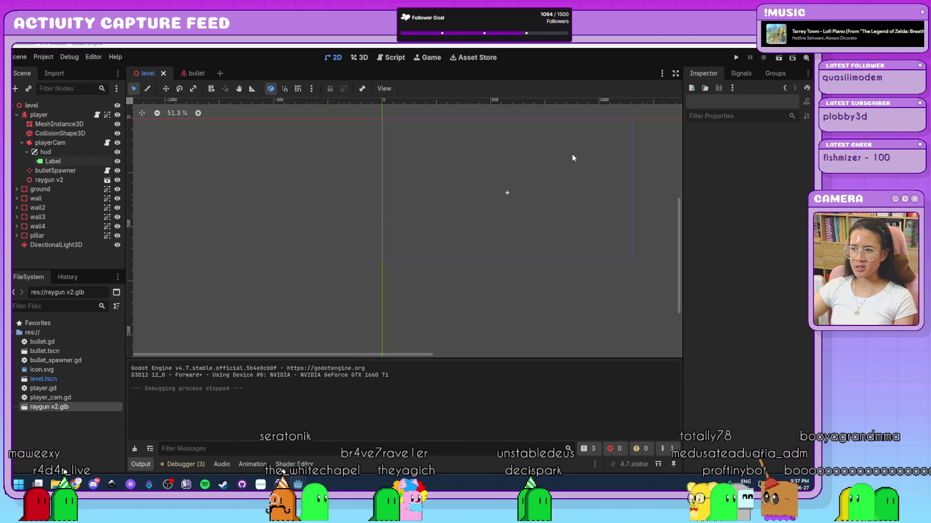
{"action": "left_click_drag", "start_coordinate": [557, 160], "coordinate": [499, 201]}
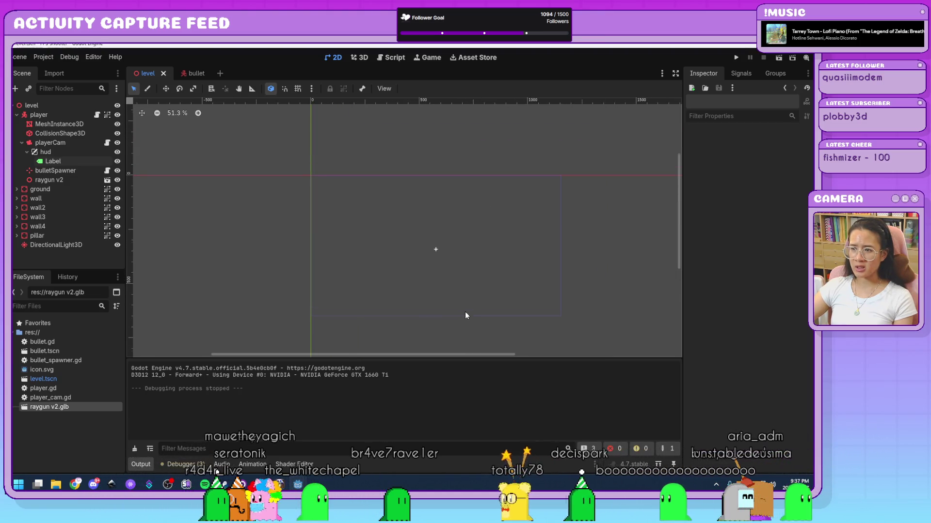
{"action": "scroll", "coordinate": [449, 328], "scroll_direction": "up", "scroll_amount": 1}
{"action": "scroll", "coordinate": [444, 332], "scroll_direction": "up", "scroll_amount": 1}
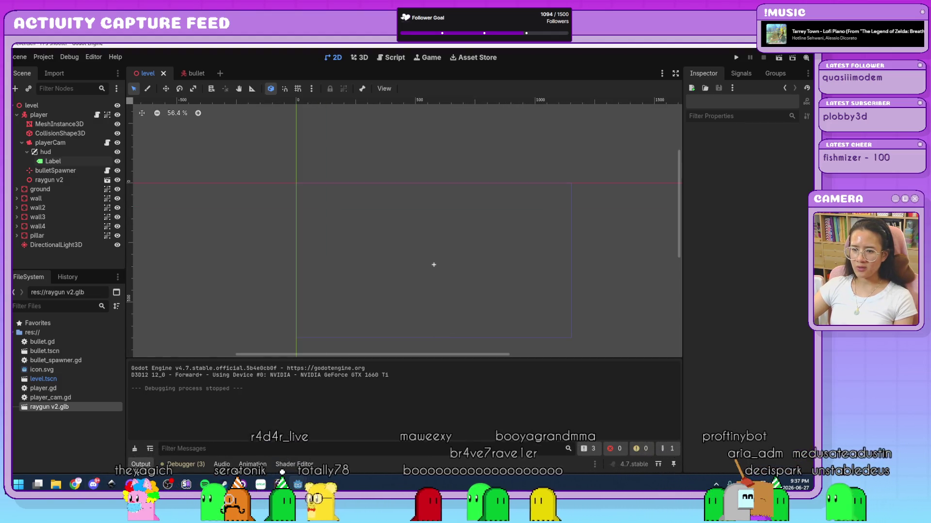
- Hide the bottom panel and switch to the bullet scene
{"action": "key", "text": "ctrl+j"}
{"action": "scroll", "coordinate": [421, 352], "scroll_direction": "up", "scroll_amount": 2}
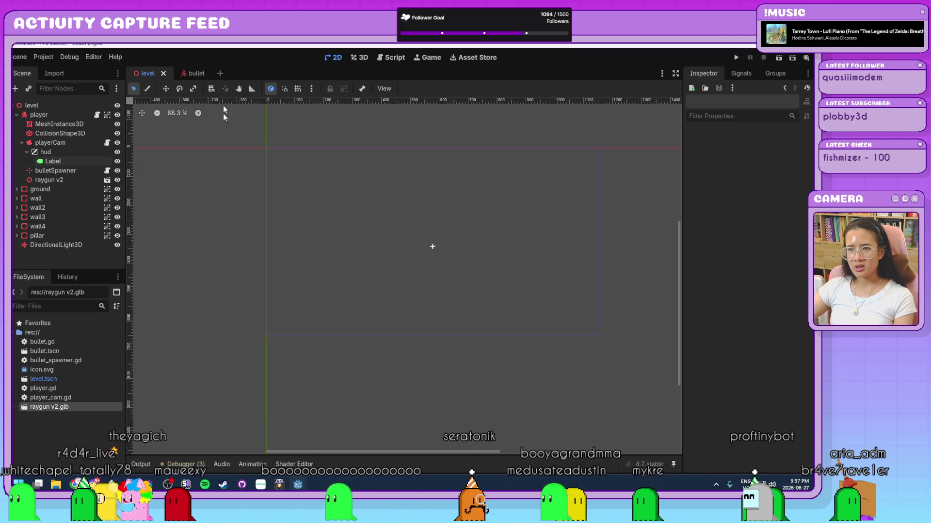
{"action": "left_click", "coordinate": [196, 81]}
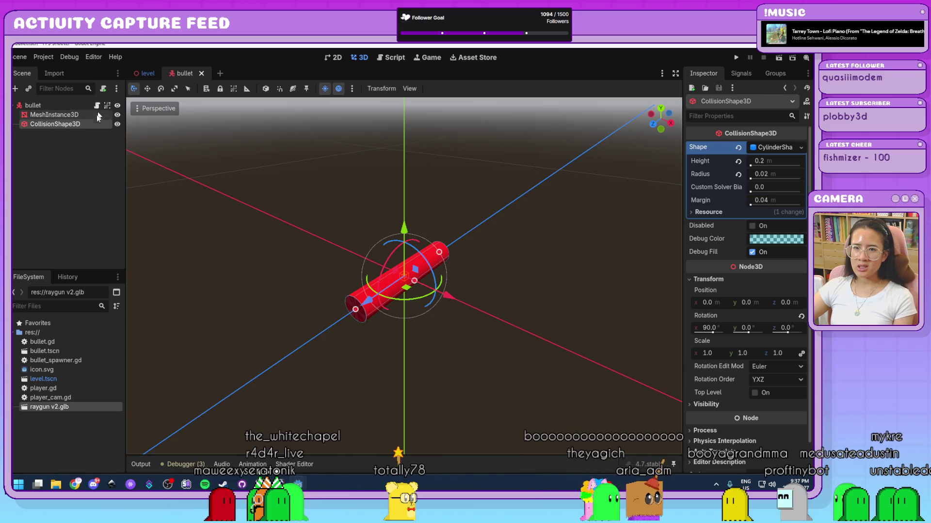
- Add an Area3D child to the bullet and name it bulletHitbox
{"action": "left_click", "coordinate": [56, 108]}
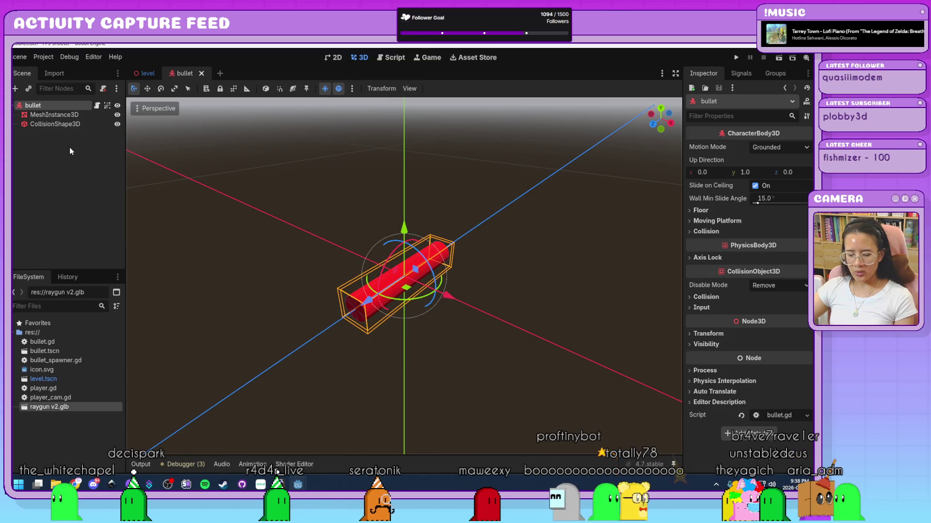
{"action": "key", "text": "ctrl+a"}
{"action": "type", "text": "area"}
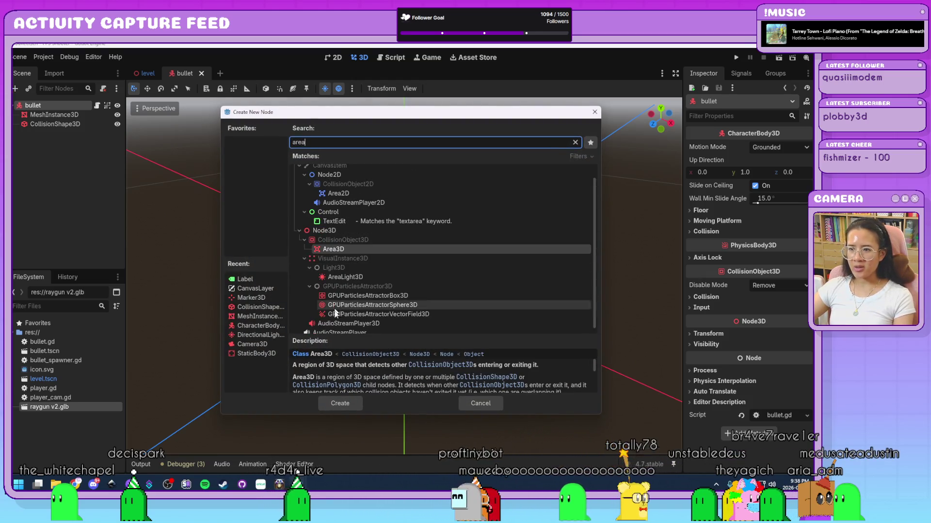
{"action": "left_click", "coordinate": [349, 402]}
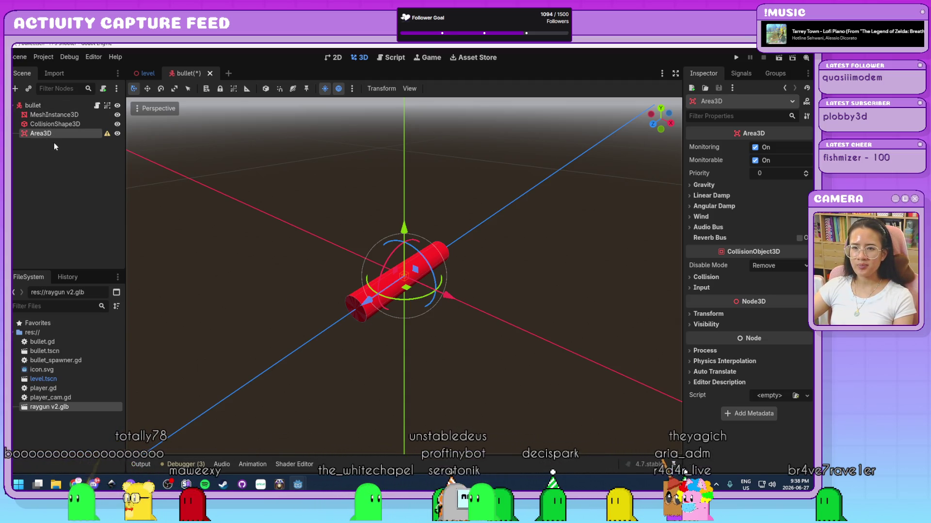
{"action": "type", "text": "bulletHitbox"}
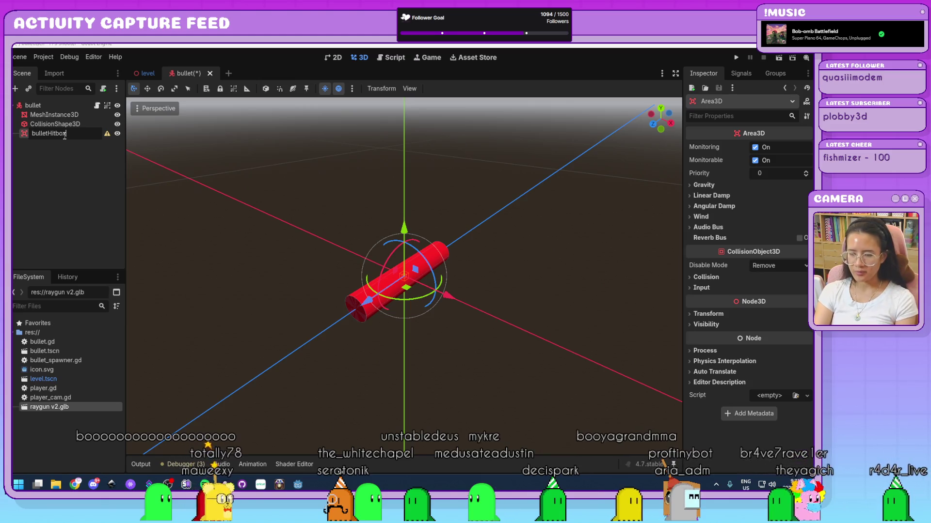
{"action": "key", "text": "Return"}
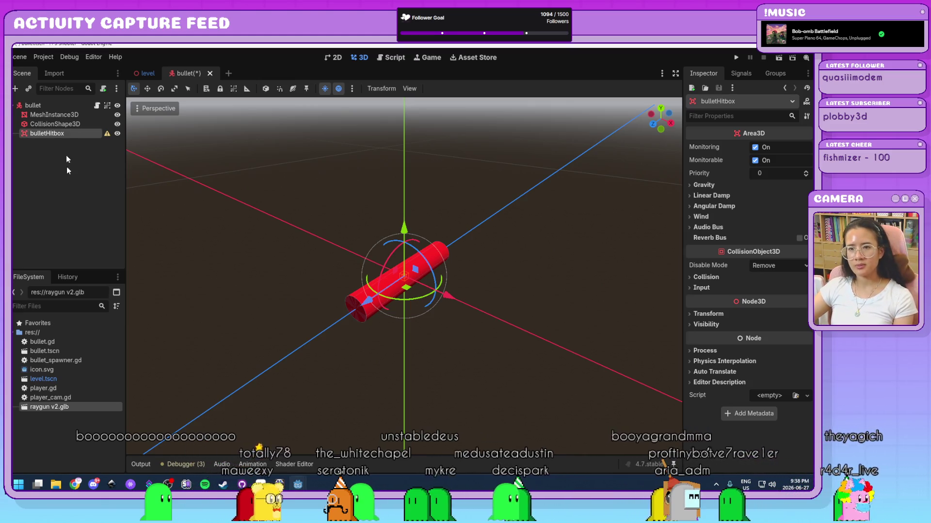
- Review the bullet's collision cylinder settings and reselect bulletHitbox to add a child
{"action": "left_click", "coordinate": [83, 138]}
{"action": "left_click", "coordinate": [83, 137]}
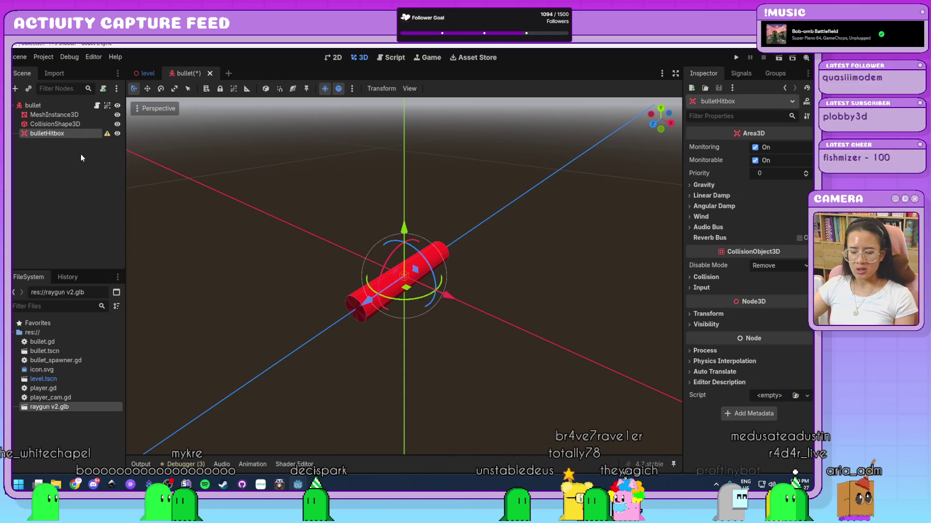
{"action": "left_click", "coordinate": [68, 125]}
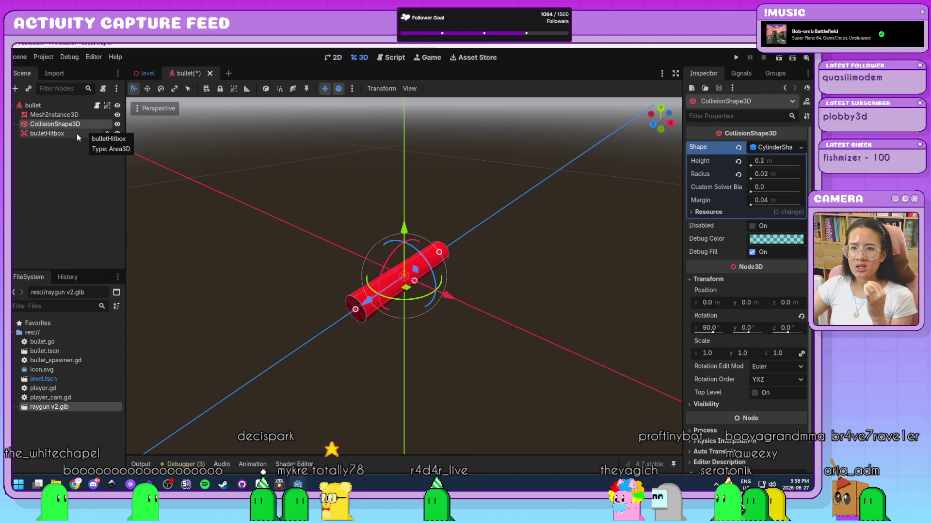
{"action": "left_click", "coordinate": [74, 138]}
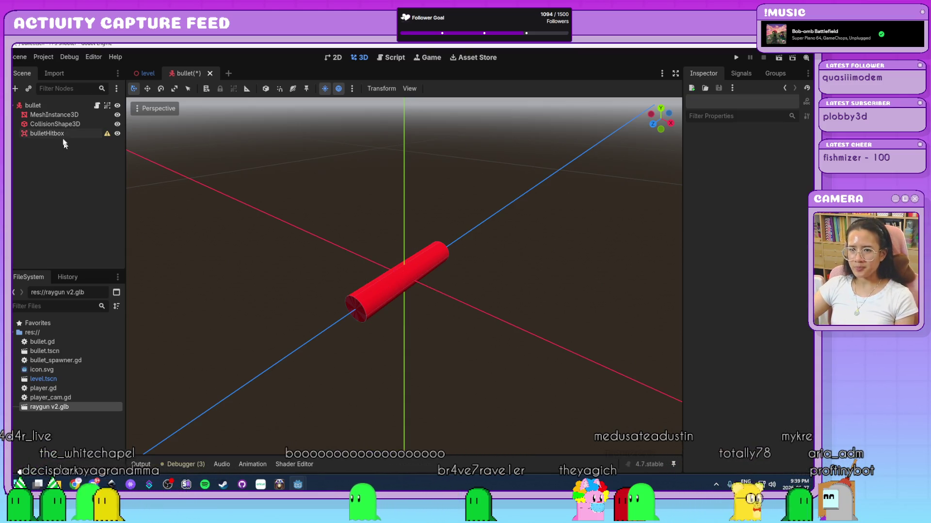
{"action": "key", "text": "ctrl+a"}
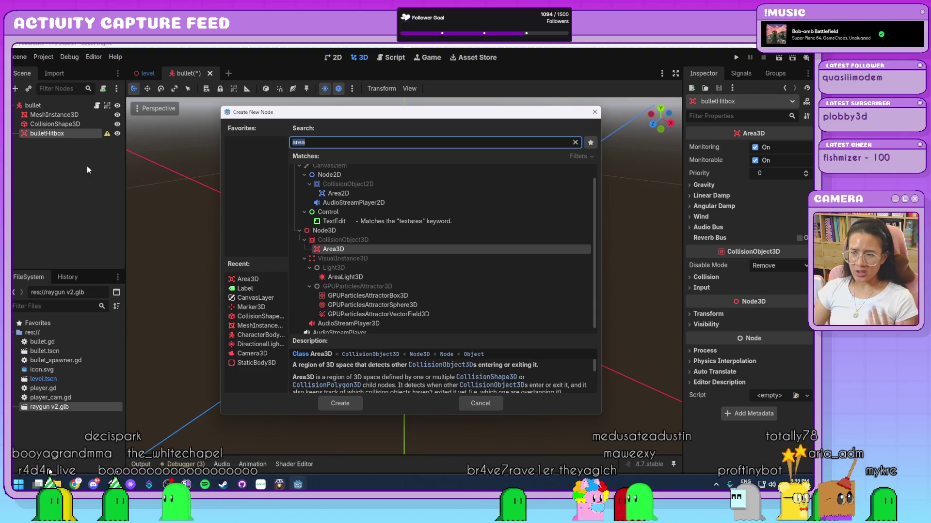
- Add a CollisionShape3D under bulletHitbox with a new CylinderShape3D
{"action": "type", "text": "colli"}
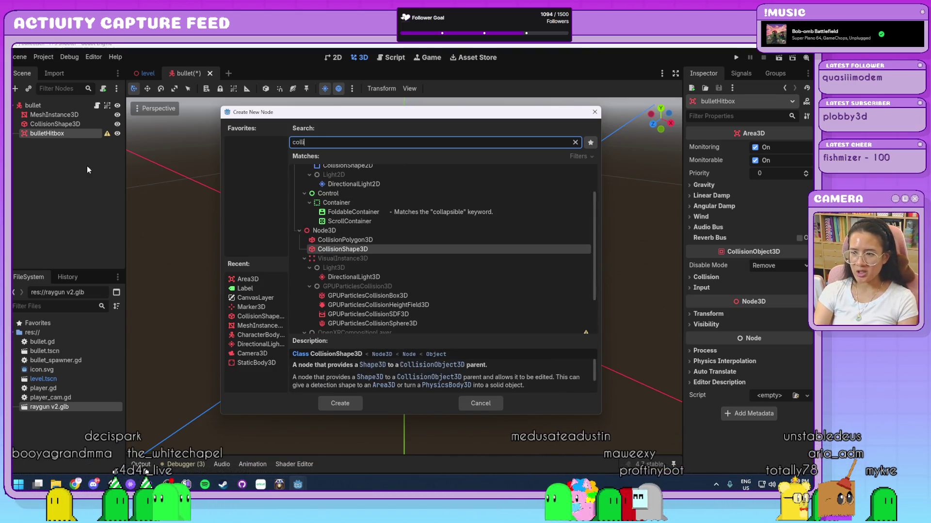
{"action": "double_click", "coordinate": [388, 248]}
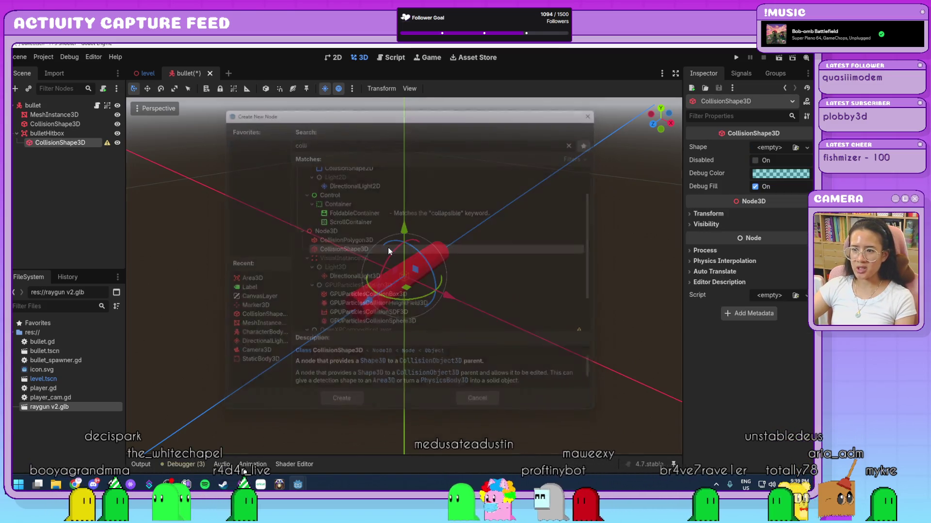
{"action": "left_click", "coordinate": [759, 147]}
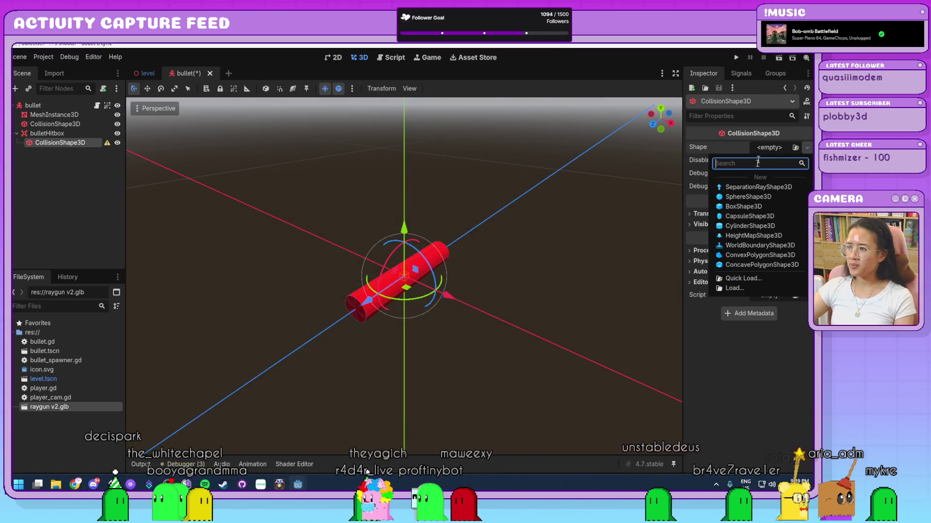
{"action": "left_click", "coordinate": [748, 226]}
- Set the hitbox cylinder to 0.2 m height and 0.02 m radius
{"action": "left_click", "coordinate": [777, 146]}
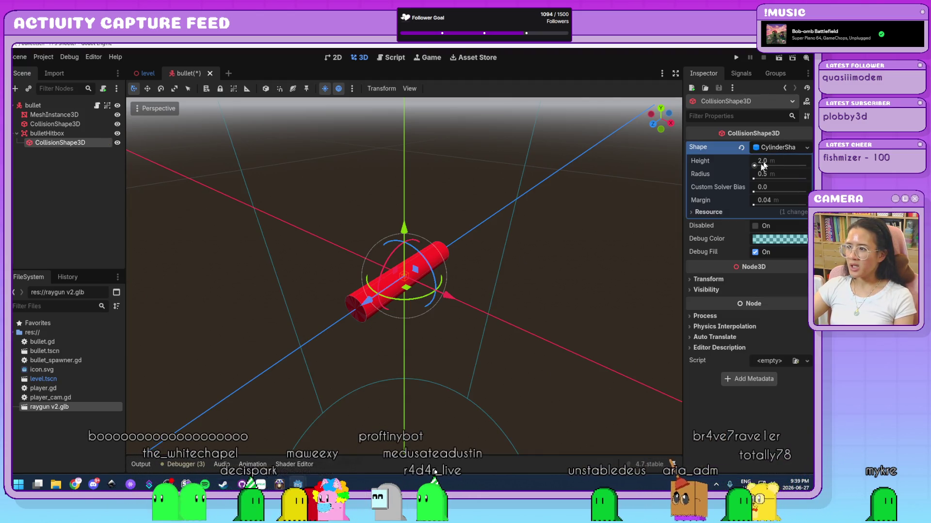
{"action": "left_click", "coordinate": [771, 162]}
{"action": "type", "text": ".0"}
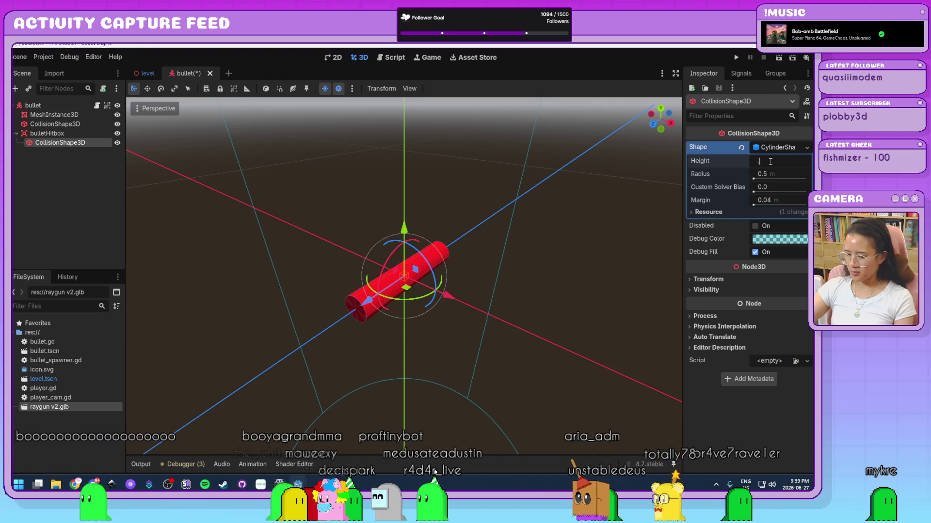
{"action": "type", "text": "2"}
{"action": "key", "text": "Tab"}
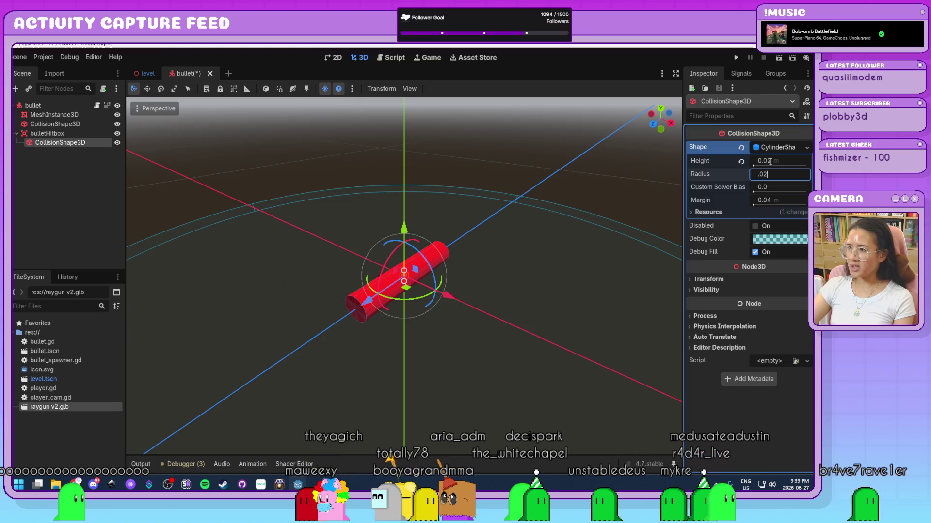
{"action": "left_click", "coordinate": [770, 162]}
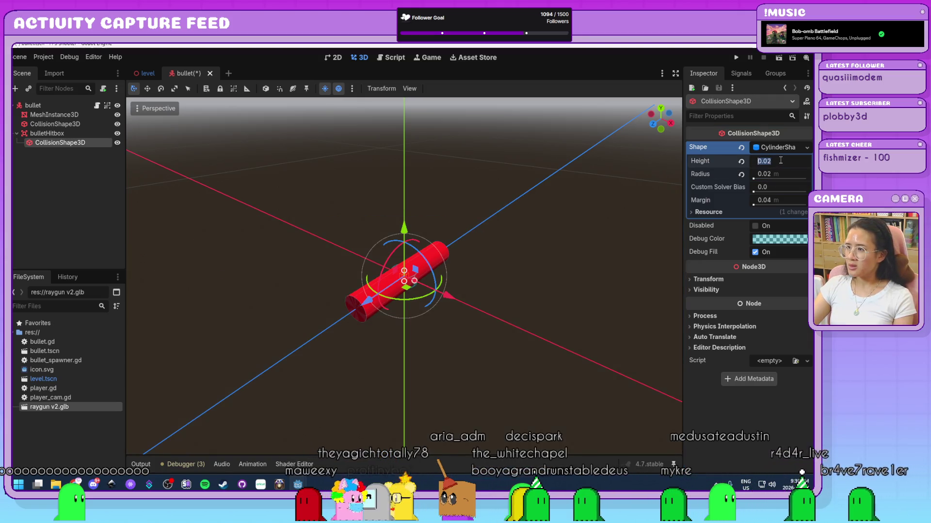
{"action": "type", "text": "0.0"}
{"action": "key", "text": "BackSpace"}
{"action": "type", "text": "2"}
{"action": "key", "text": "Return"}
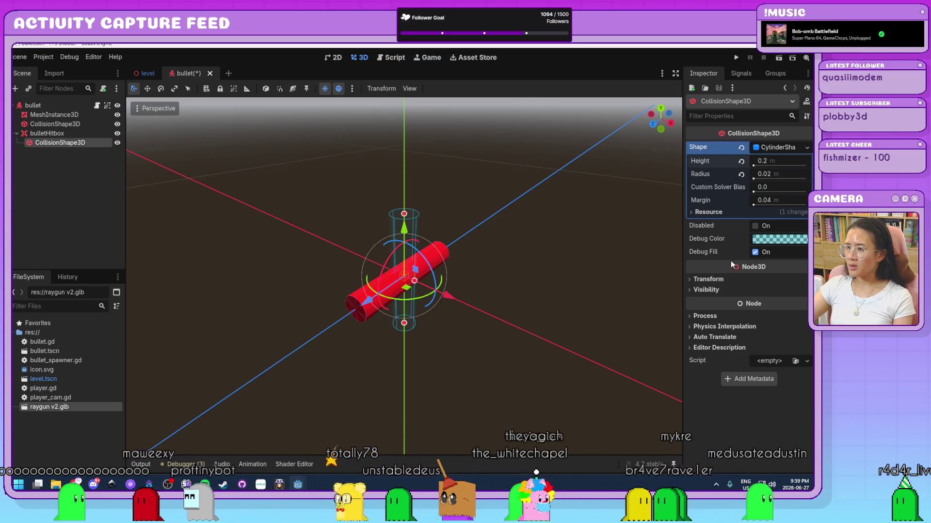
{"action": "left_click", "coordinate": [725, 278]}
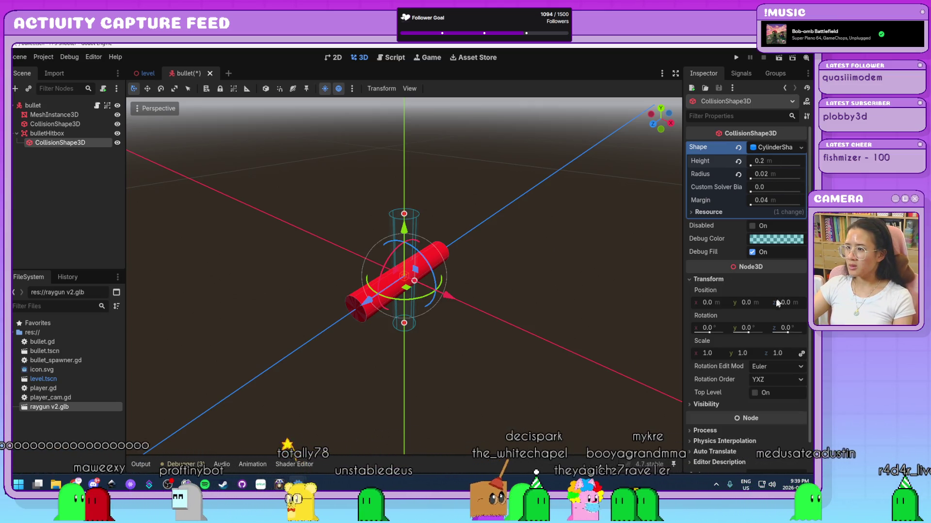
- Rotate the hitbox cylinder 90° on X and reset its z position to 0
{"action": "left_click", "coordinate": [746, 329]}
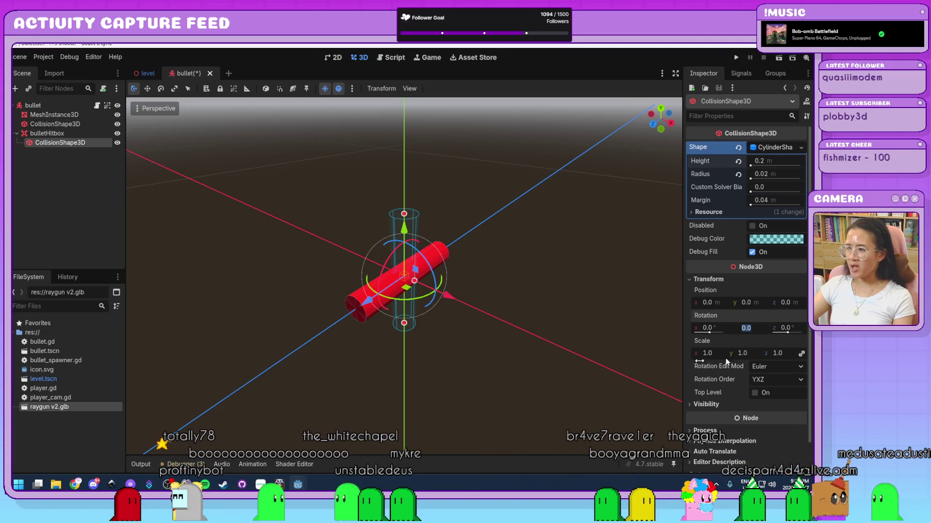
{"action": "left_click", "coordinate": [706, 329]}
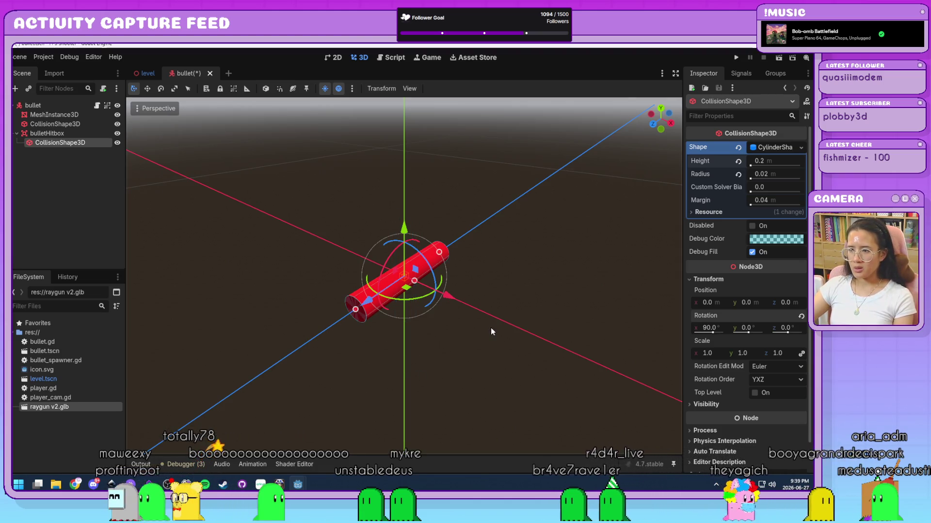
{"action": "key", "text": "Return"}
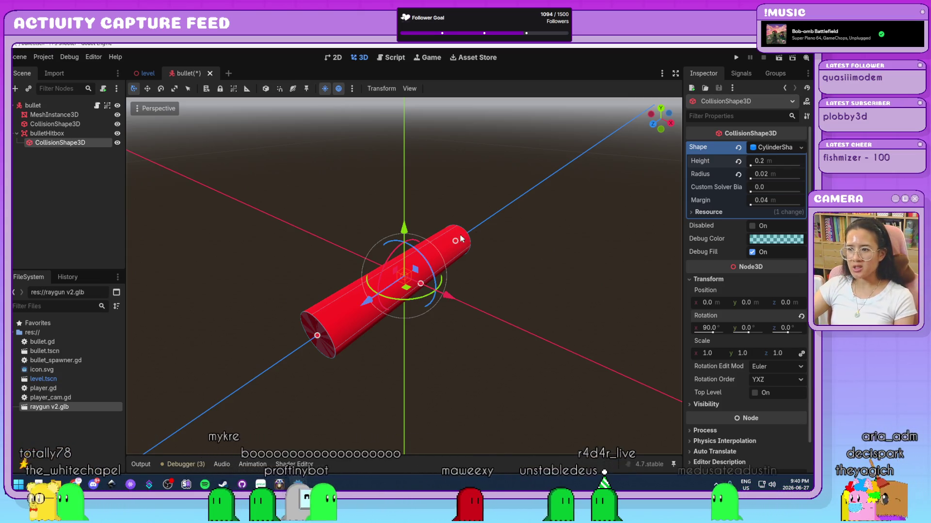
{"action": "left_click_drag", "start_coordinate": [456, 242], "coordinate": [459, 239]}
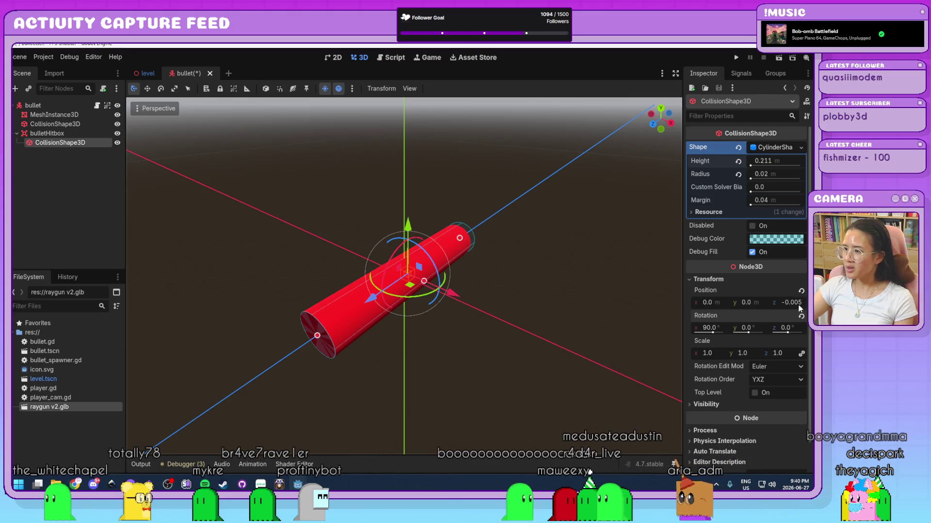
{"action": "left_click", "coordinate": [800, 290]}
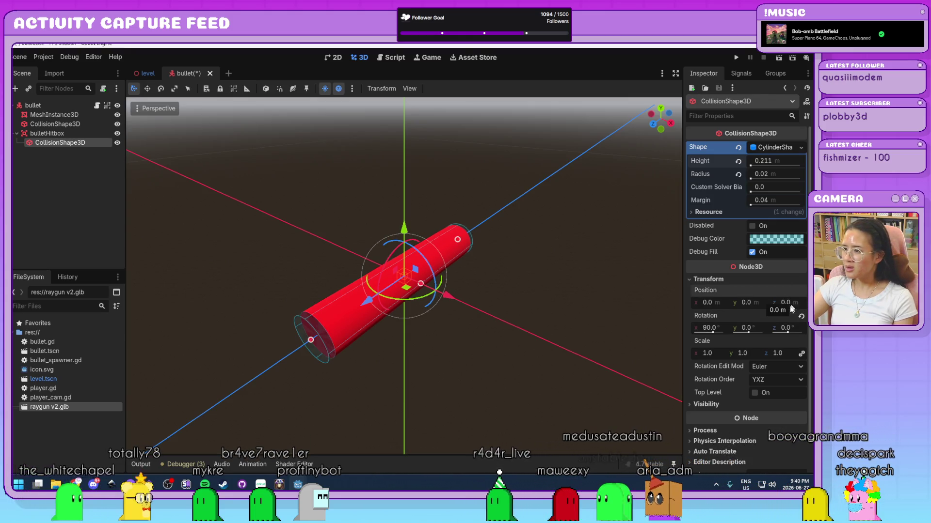
- Enlarge the hitbox cylinder to 0.25 m height and 0.03 m radius
{"action": "left_click", "coordinate": [785, 161]}
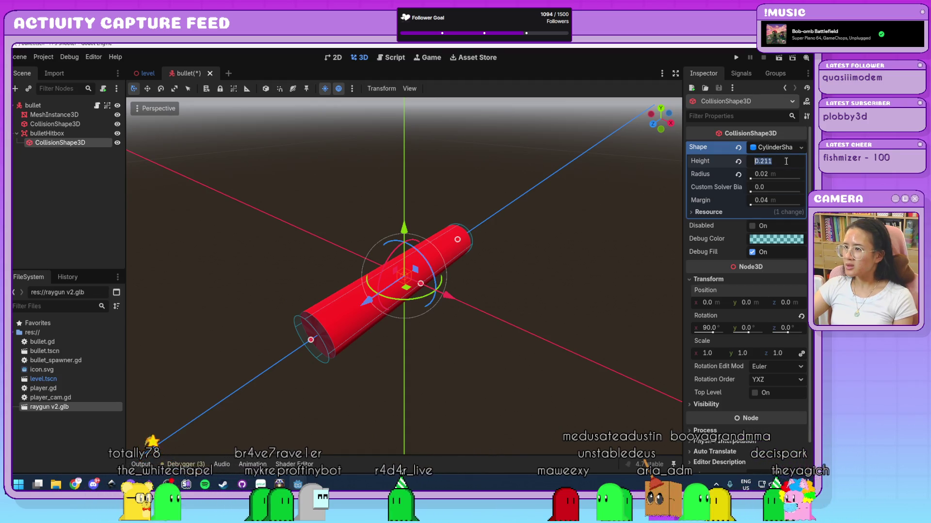
{"action": "type", "text": "0.3"}
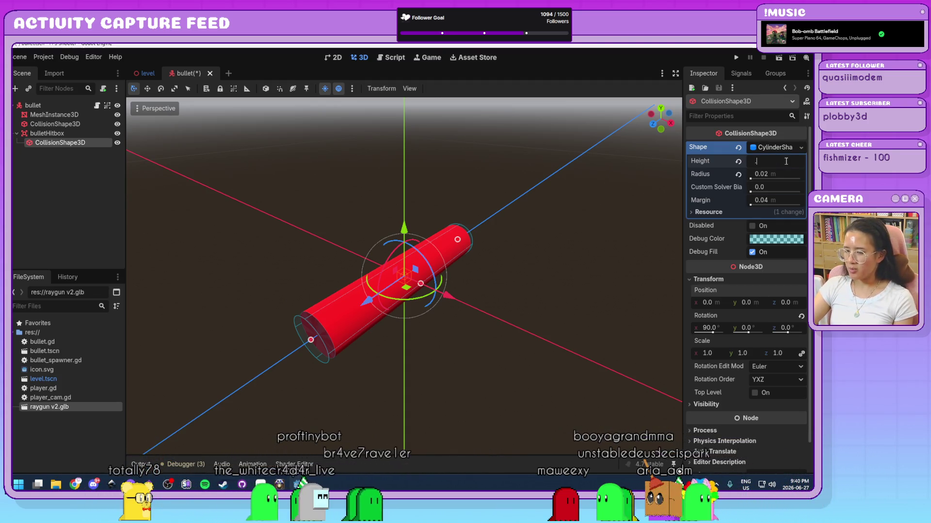
{"action": "key", "text": "Return"}
{"action": "left_click", "coordinate": [786, 161]}
{"action": "type", "text": ".25"}
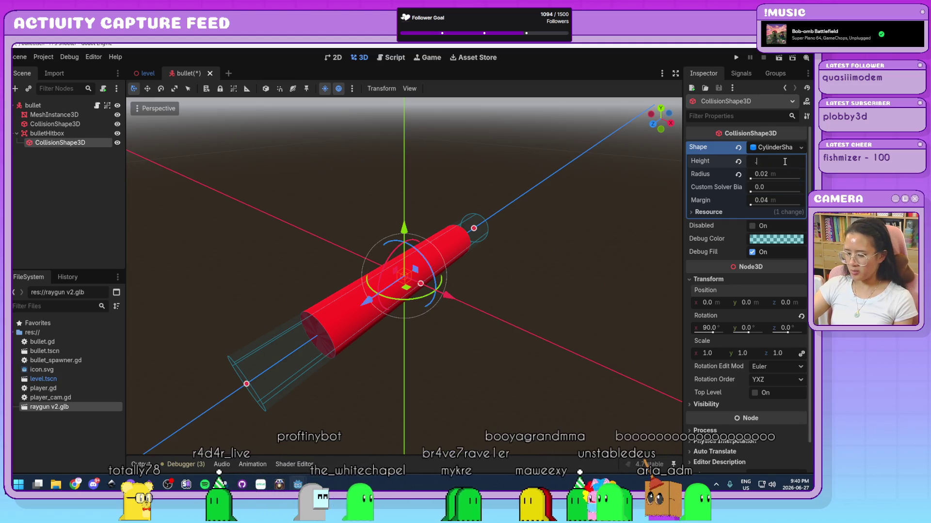
{"action": "key", "text": "Return"}
{"action": "left_click", "coordinate": [774, 173]}
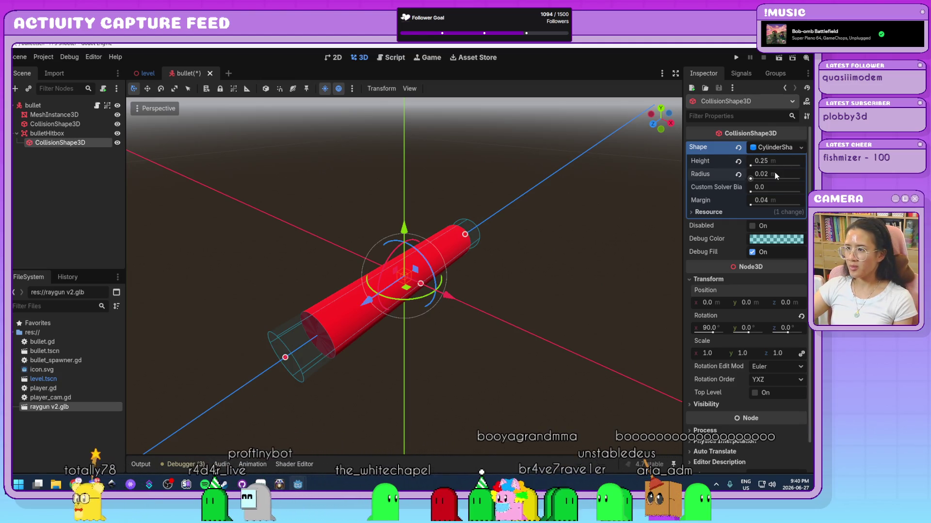
{"action": "type", "text": ".03"}
{"action": "key", "text": "Return"}
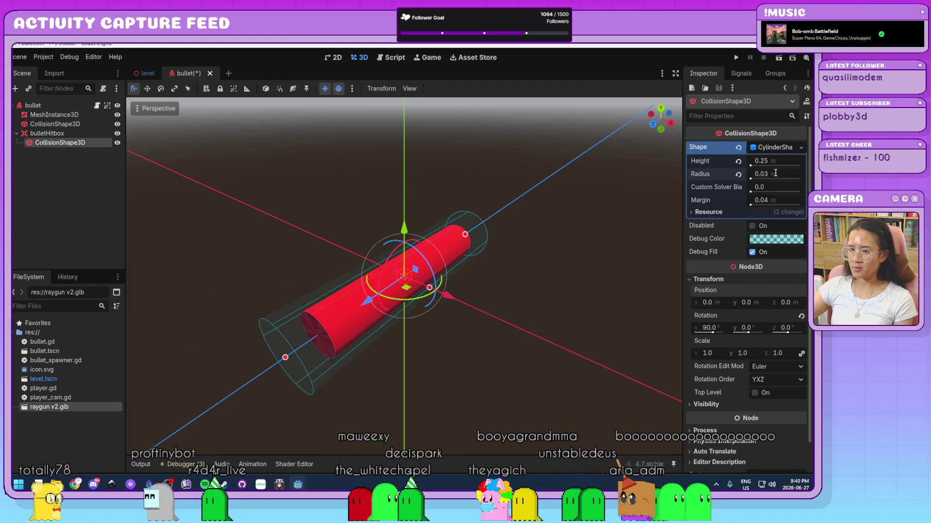
- Trim the cylinder height to 0.21 m and reselect the bulletHitbox node
{"action": "mouse_move", "coordinate": [515, 386]}
{"action": "left_mouse_down"}
{"action": "mouse_move", "coordinate": [440, 343]}
{"action": "mouse_move", "coordinate": [465, 341]}
{"action": "left_mouse_up"}
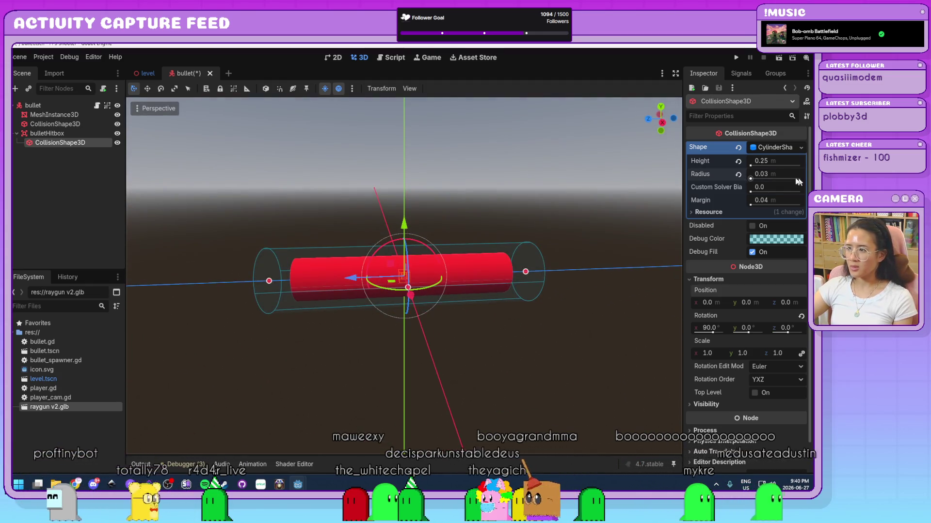
{"action": "left_click", "coordinate": [774, 161]}
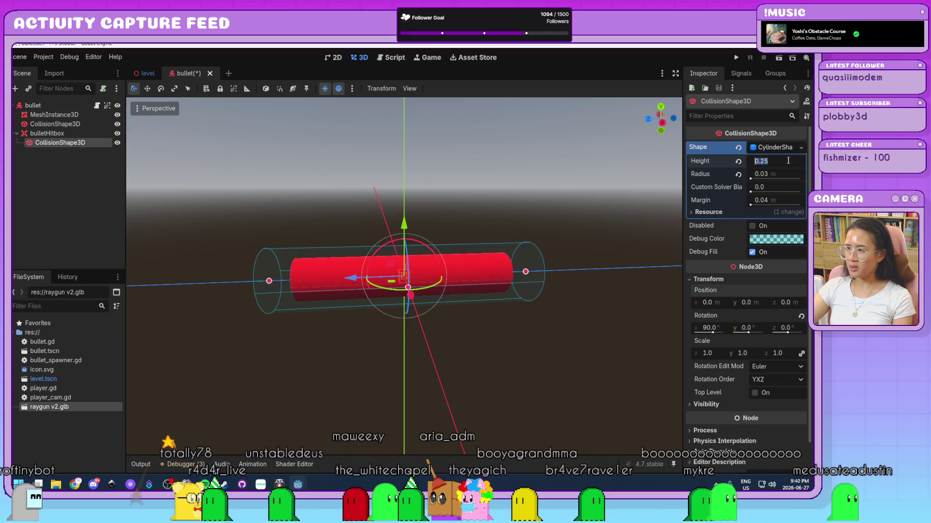
{"action": "key", "text": "Return"}
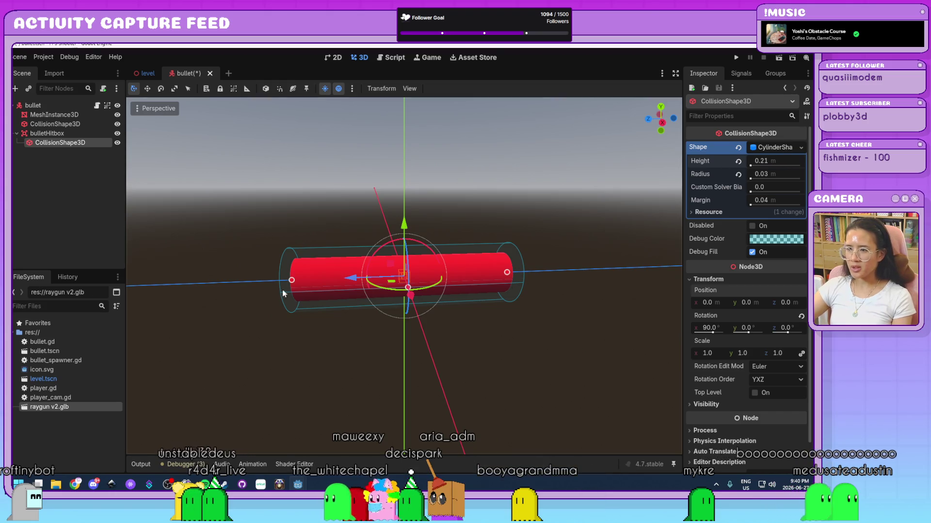
{"action": "mouse_move", "coordinate": [283, 293]}
{"action": "left_mouse_down"}
{"action": "mouse_move", "coordinate": [379, 302]}
{"action": "mouse_move", "coordinate": [343, 318]}
{"action": "mouse_move", "coordinate": [446, 349]}
{"action": "left_mouse_up"}
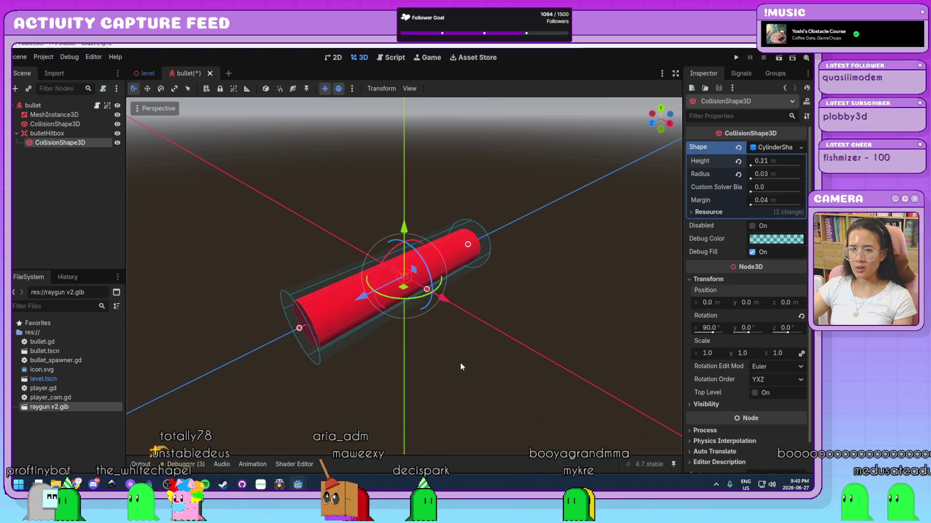
{"action": "left_click", "coordinate": [73, 180]}
{"action": "left_click", "coordinate": [73, 134]}
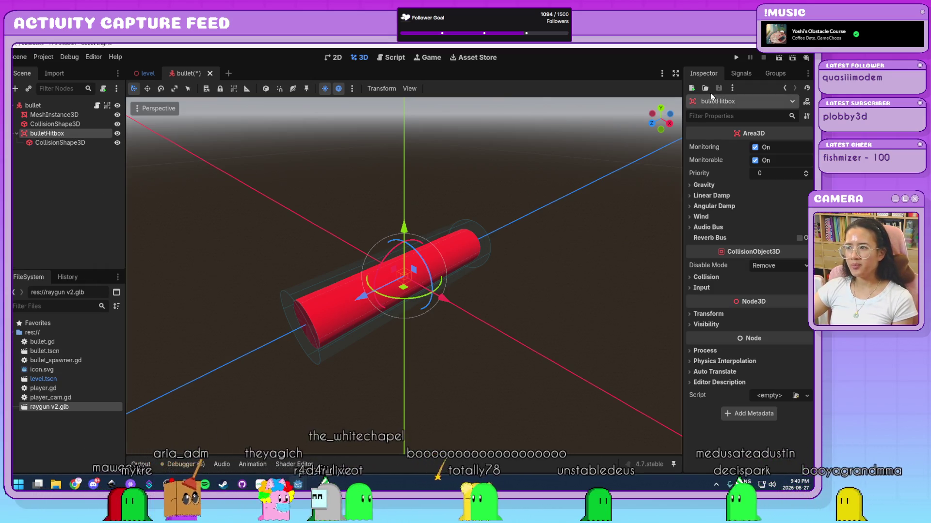
- Open the Signals list for the bulletHitbox Area3D and select its body_entered signal
{"action": "left_click", "coordinate": [743, 77]}
{"action": "mouse_move", "coordinate": [773, 134]}
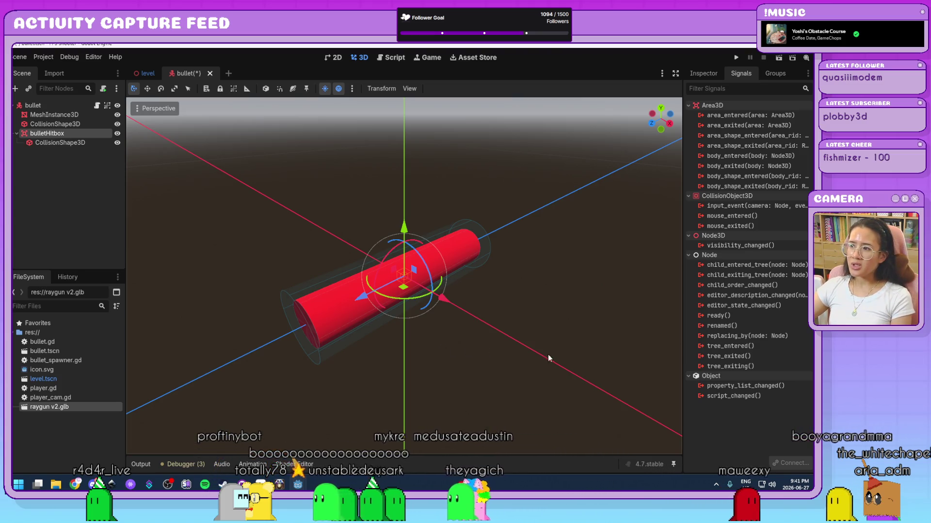
{"action": "left_click", "coordinate": [723, 156]}
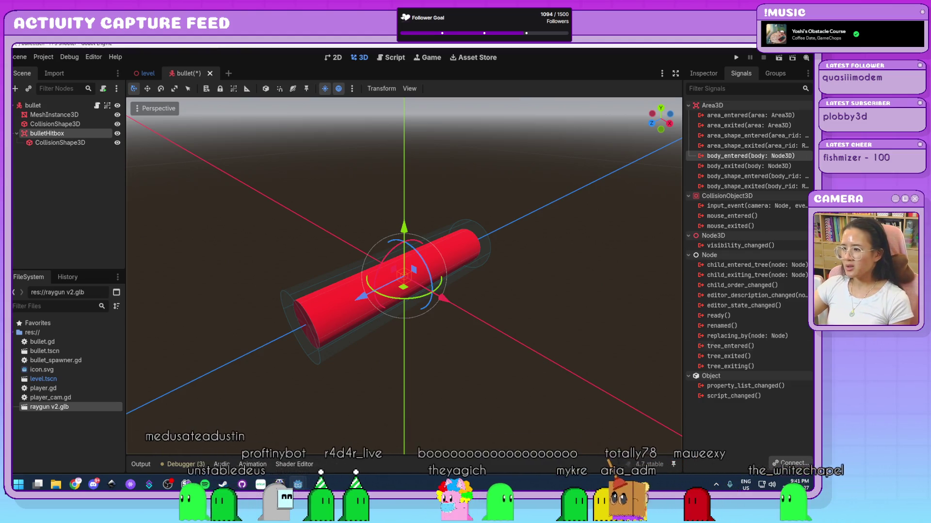
- Connect body_entered to the bullet node, generating _on_bullet_hitbox_body_entered in bullet.gd
{"action": "left_click", "coordinate": [800, 465]}
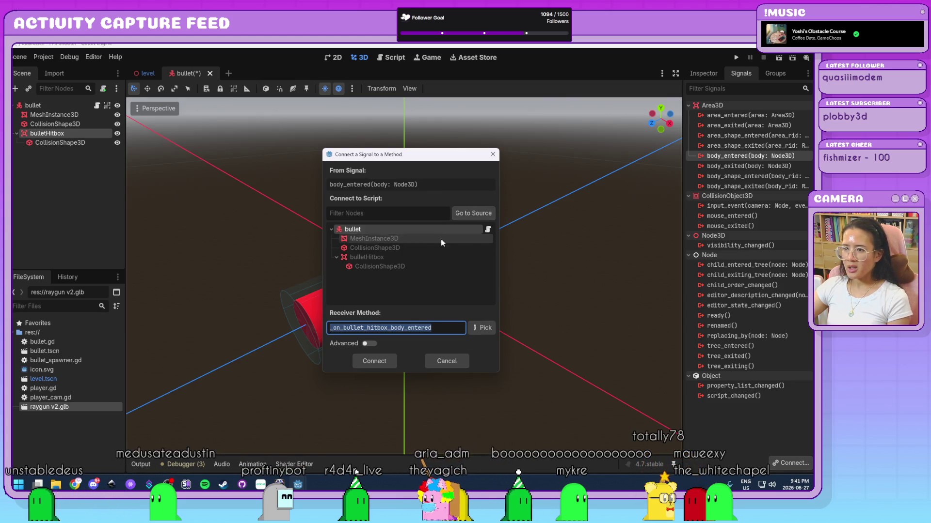
{"action": "left_click", "coordinate": [465, 215]}
{"action": "left_click", "coordinate": [395, 230]}
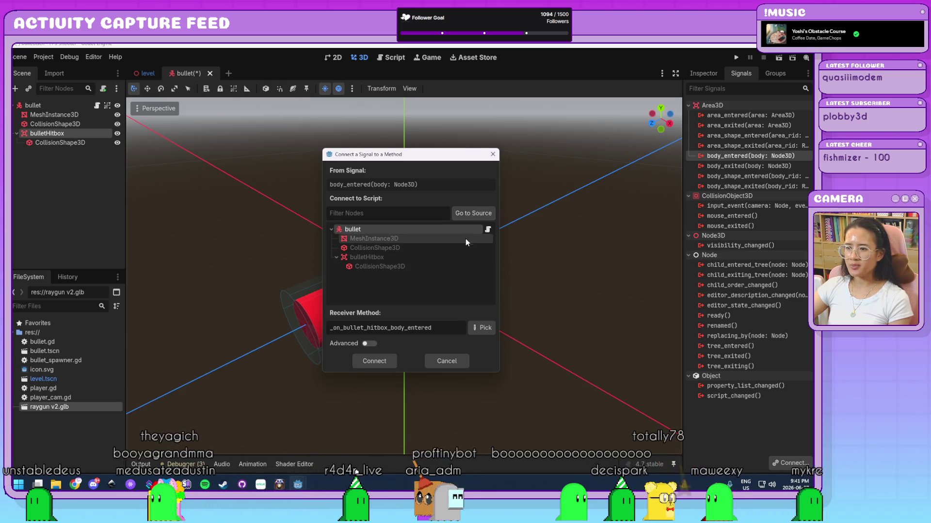
{"action": "left_click", "coordinate": [382, 361]}
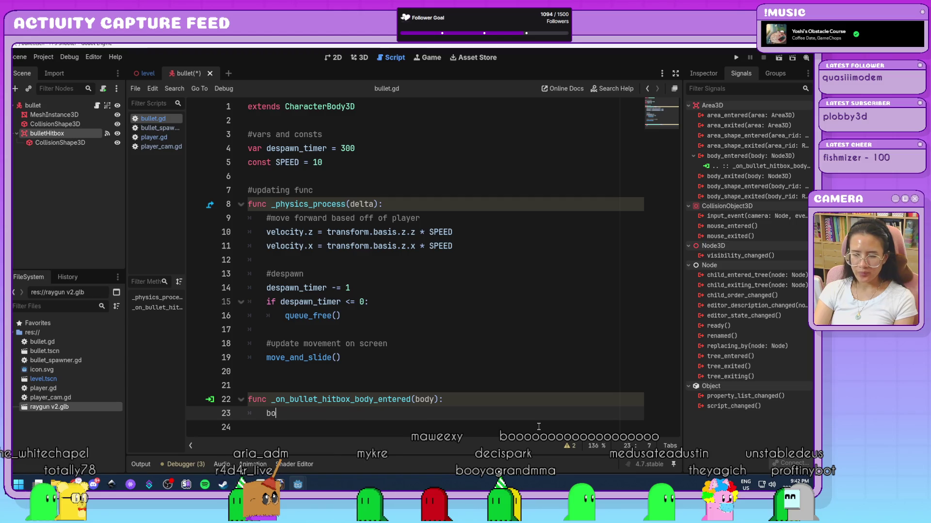
- Make the hitbox handler call queue_free() when body is Node3D, then run the project
{"action": "key", "text": "BackSpace"}
{"action": "key", "text": "BackSpace"}
{"action": "key", "text": "BackSpace"}
{"action": "type", "text": "if b"}
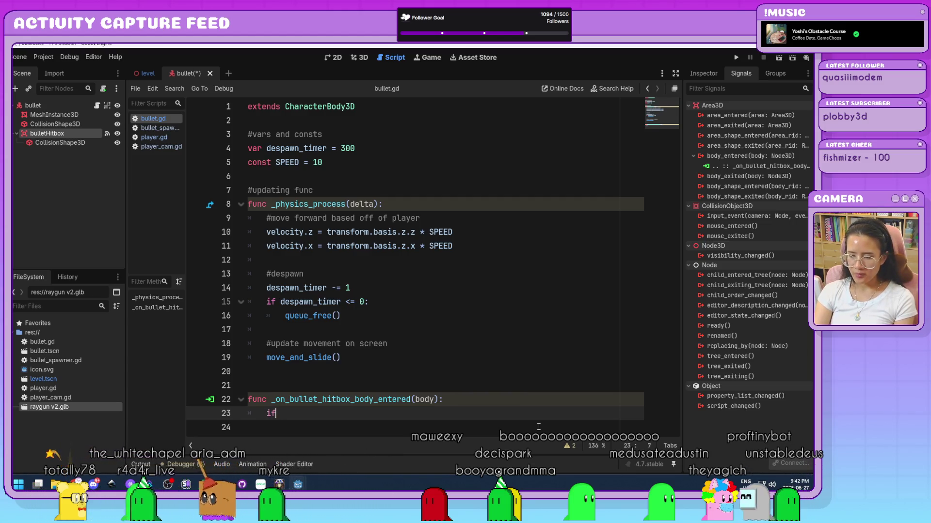
{"action": "type", "text": " is N"}
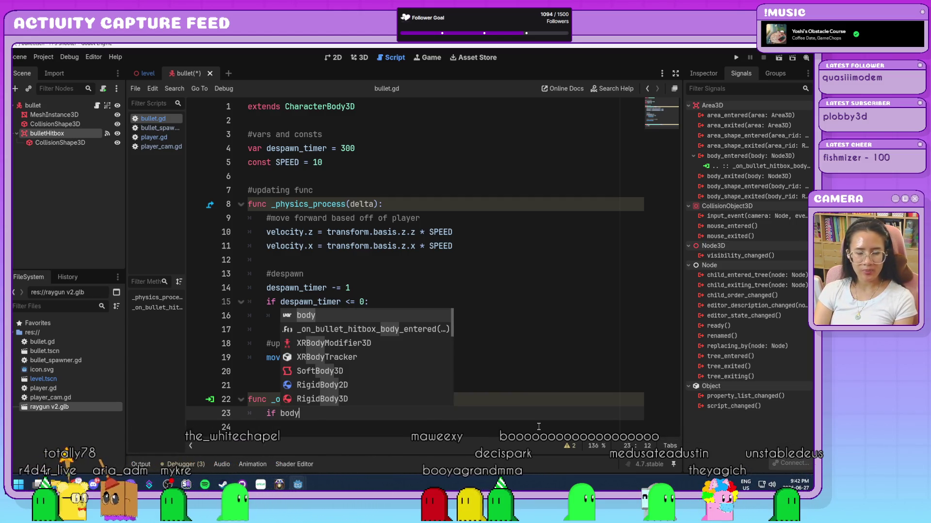
{"action": "type", "text": "ode3D"}
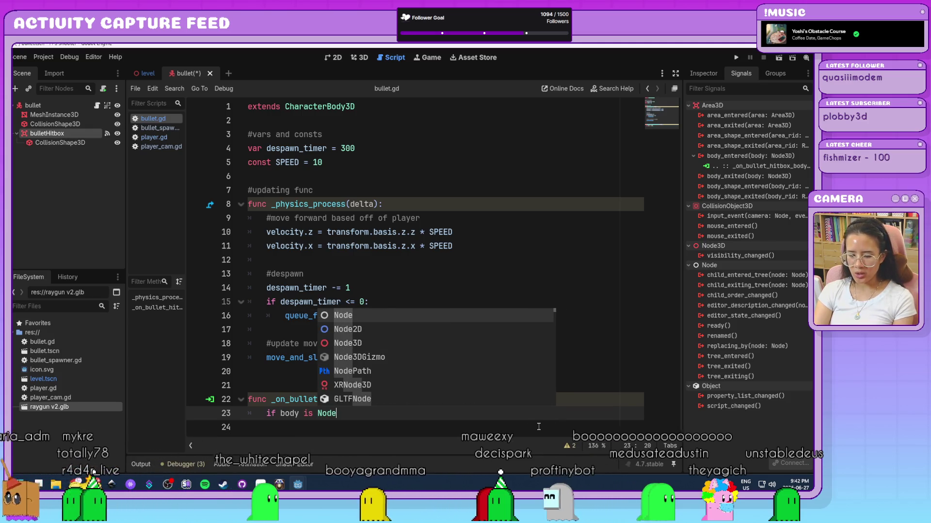
{"action": "type", "text": "P"}
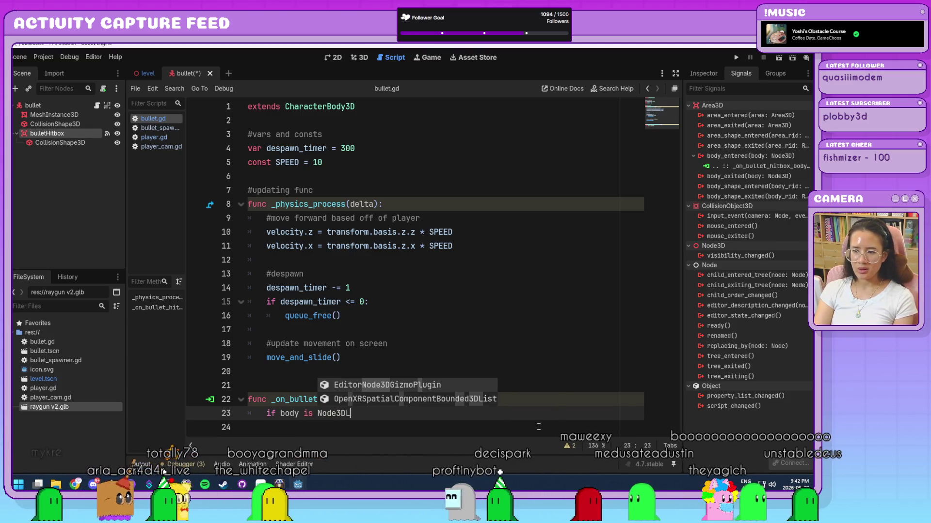
{"action": "key", "text": "BackSpace"}
{"action": "type", "text": ":"}
{"action": "key", "text": "Return"}
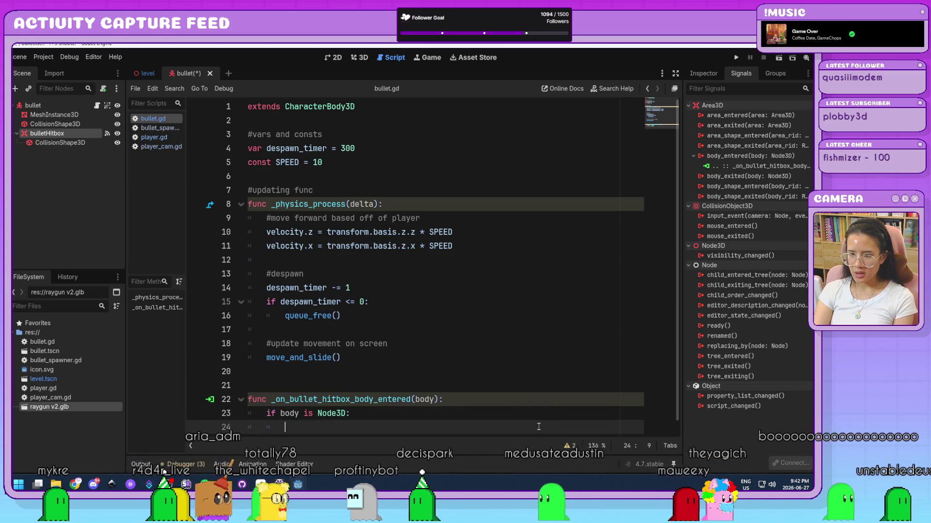
{"action": "type", "text": "que"}
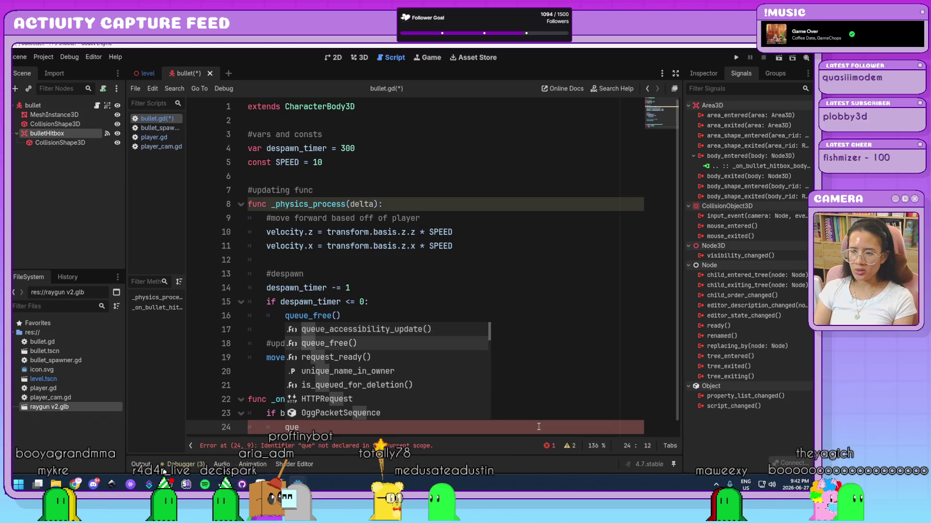
{"action": "key", "text": "Return"}
{"action": "left_click", "coordinate": [449, 405]}
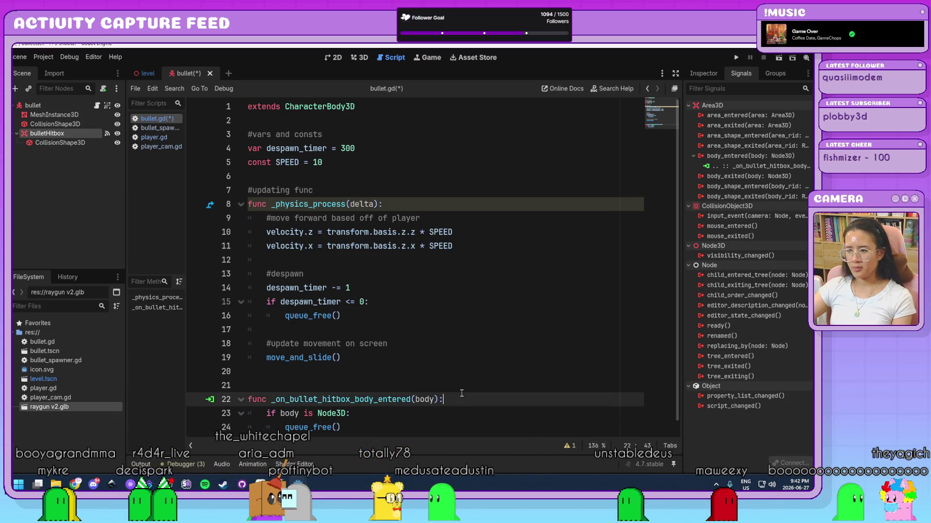
{"action": "scroll", "coordinate": [463, 403], "scroll_direction": "down", "scroll_amount": 1}
{"action": "left_click", "coordinate": [395, 413]}
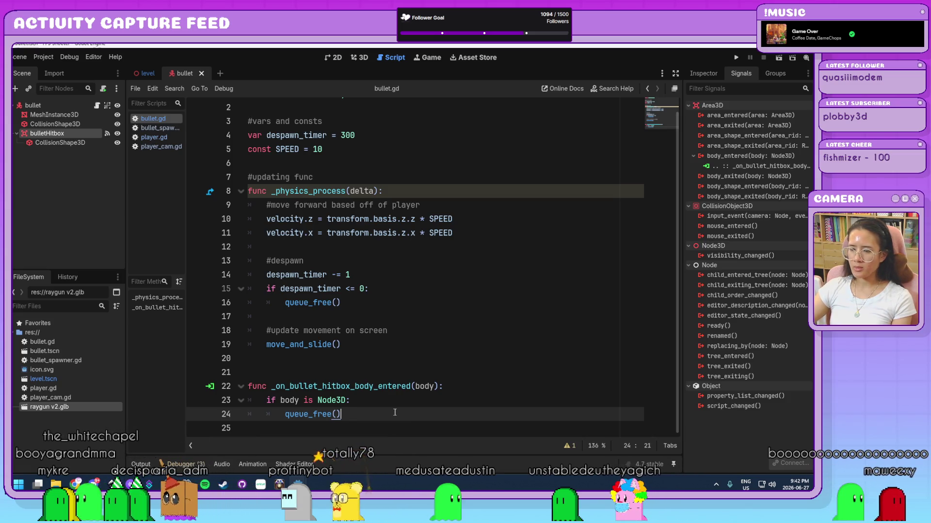
{"action": "left_click", "coordinate": [740, 58]}
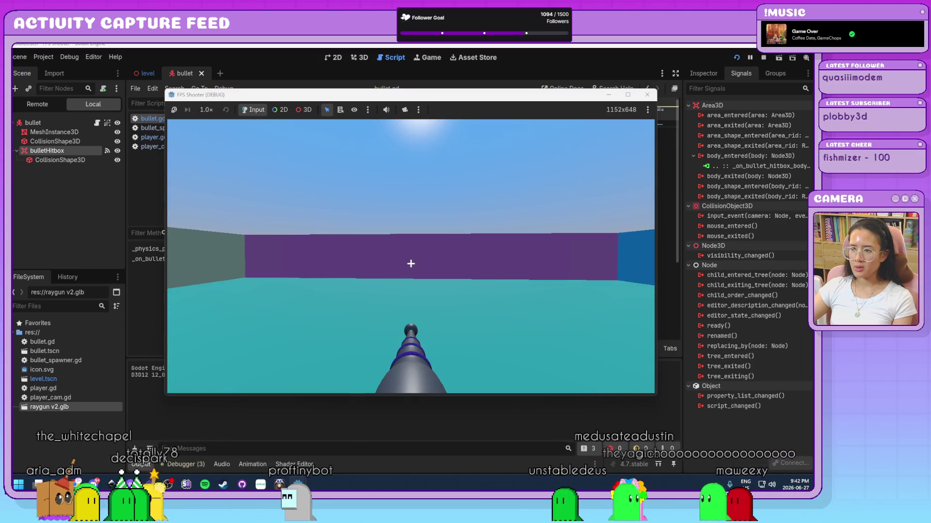
- Test-walk the game, stop it, and select bulletSpawner in the level scene
{"action": "key", "text": "w"}
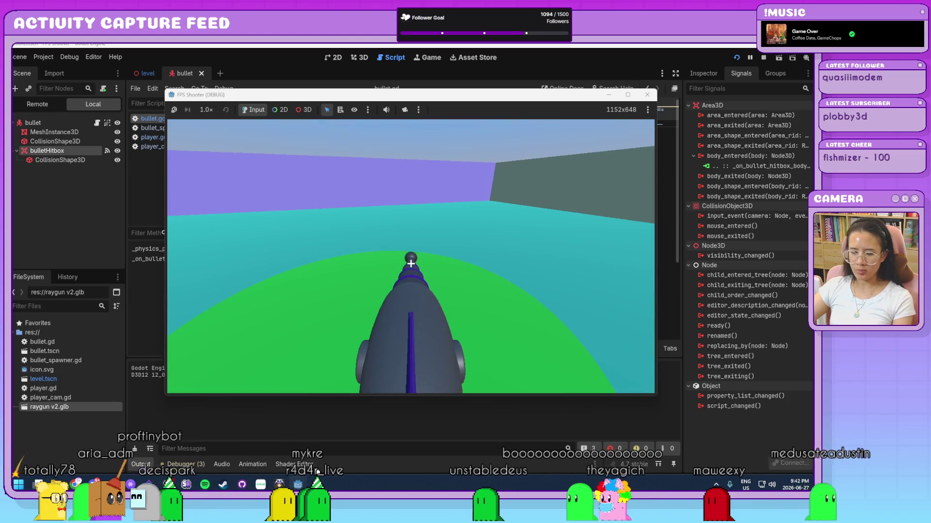
{"action": "key", "text": "Escape"}
{"action": "left_click", "coordinate": [331, 57]}
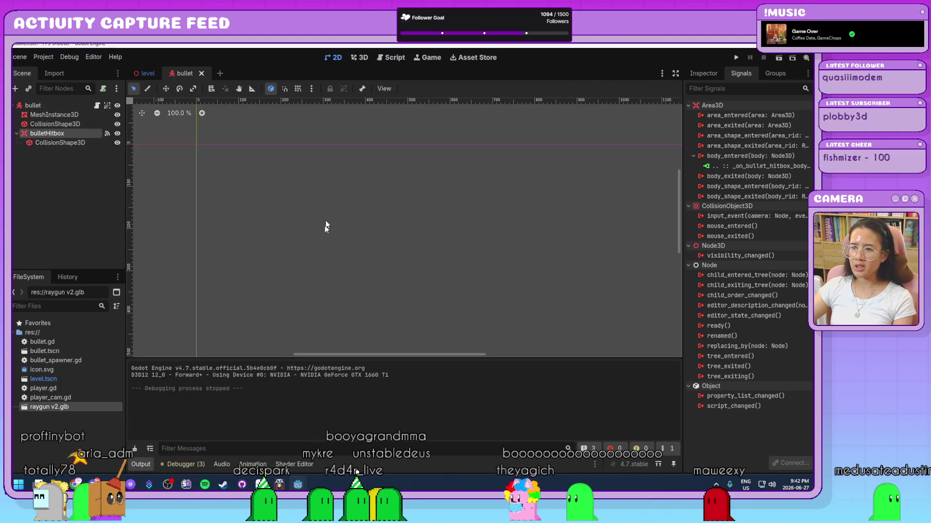
{"action": "left_click", "coordinate": [359, 57]}
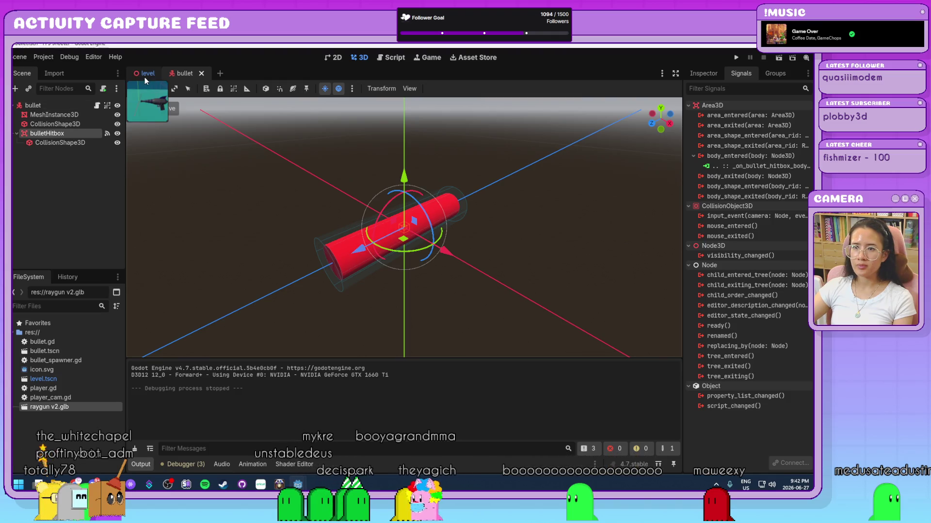
{"action": "left_click", "coordinate": [144, 77]}
{"action": "left_click", "coordinate": [67, 171]}
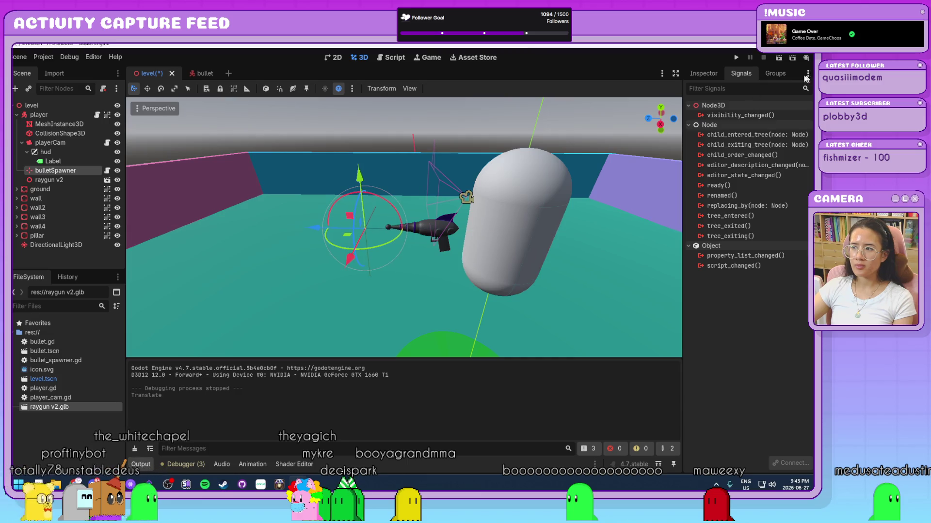
- Run the game twice more, then drag bulletSpawner about 0.6 units along Z
{"action": "left_click", "coordinate": [736, 57]}
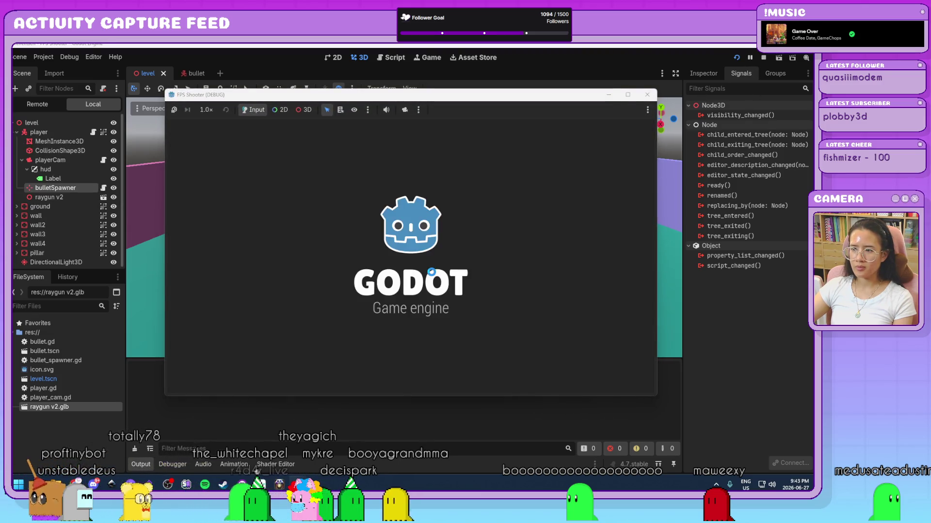
{"action": "mouse_move", "coordinate": [411, 264]}
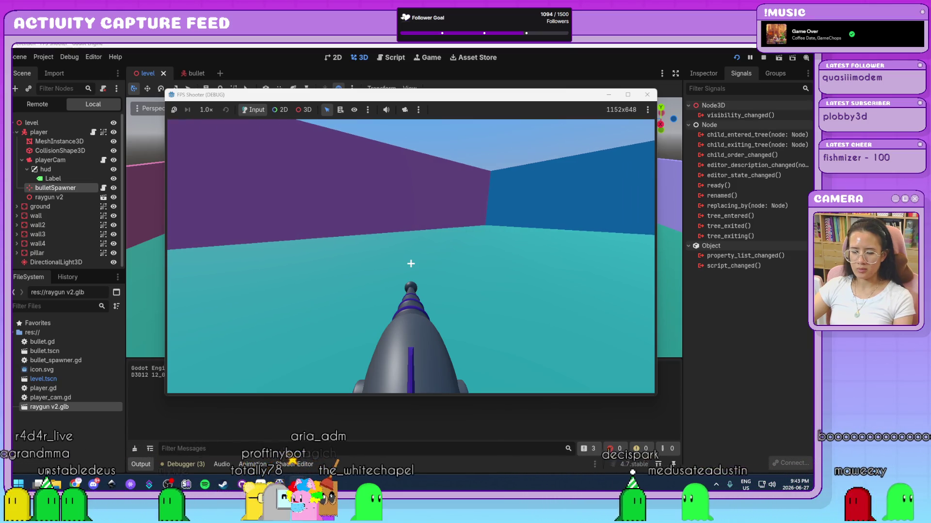
{"action": "key", "text": "Escape"}
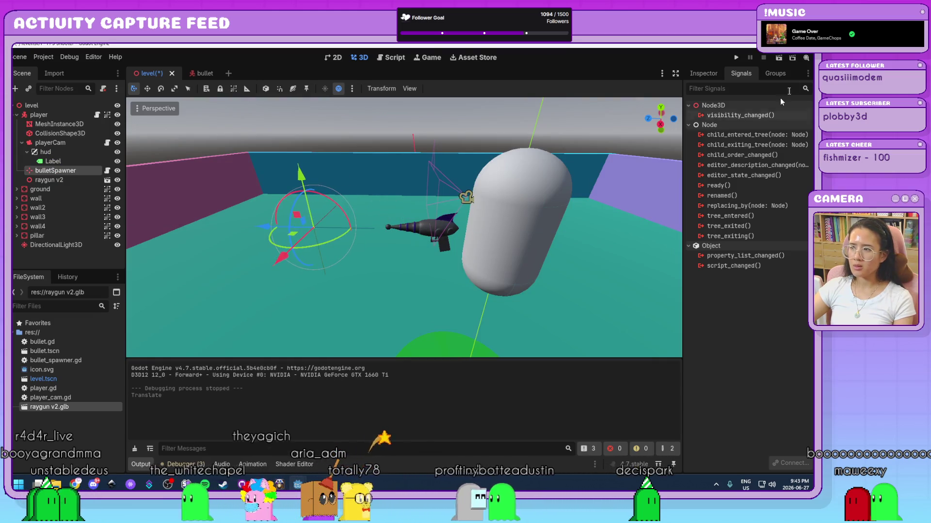
{"action": "left_click", "coordinate": [736, 57]}
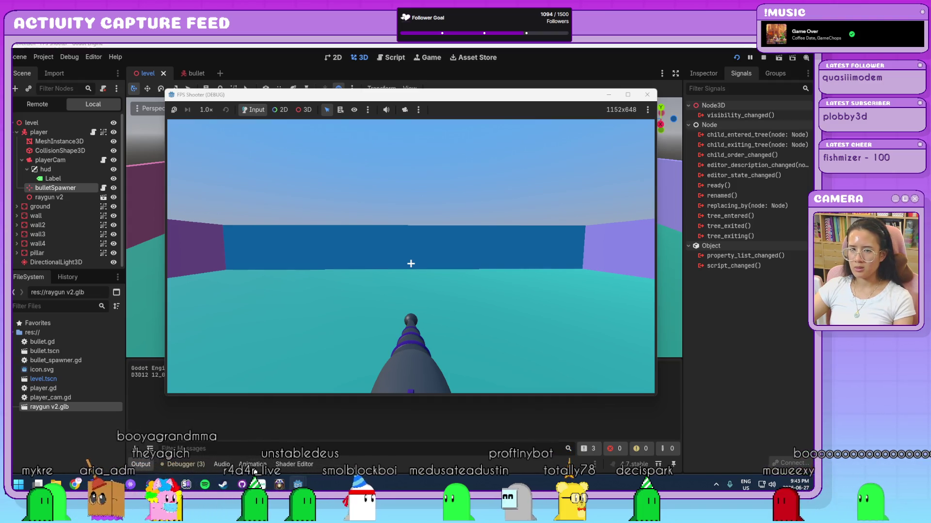
{"action": "key", "text": "Escape"}
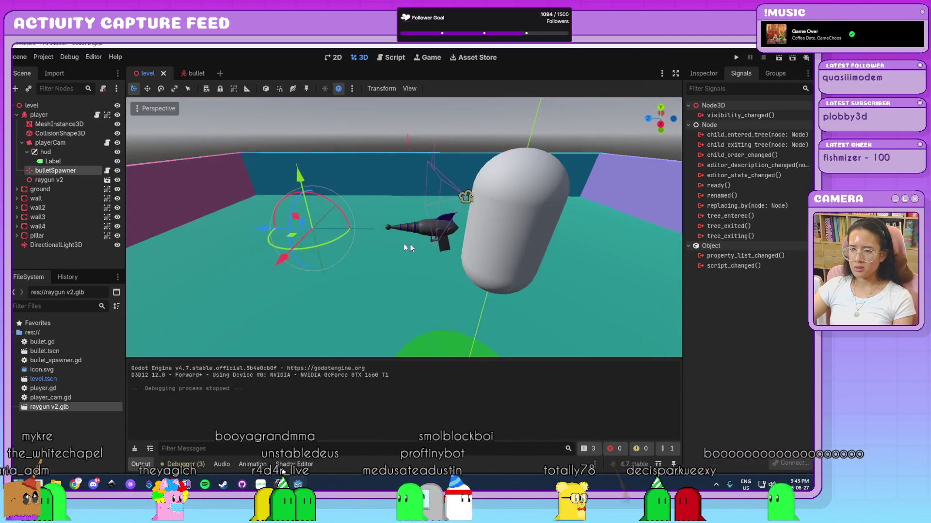
{"action": "mouse_move", "coordinate": [245, 292]}
{"action": "left_mouse_down"}
{"action": "mouse_move", "coordinate": [342, 273]}
{"action": "mouse_move", "coordinate": [328, 282]}
{"action": "left_mouse_up"}
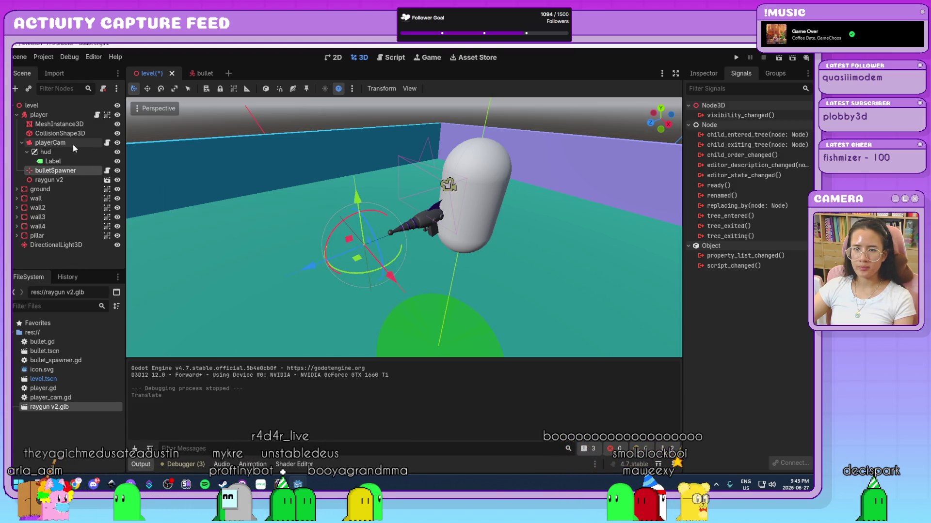
- Switch to the bullet scene and zoom in and out on its red cylinder
{"action": "left_click", "coordinate": [192, 78]}
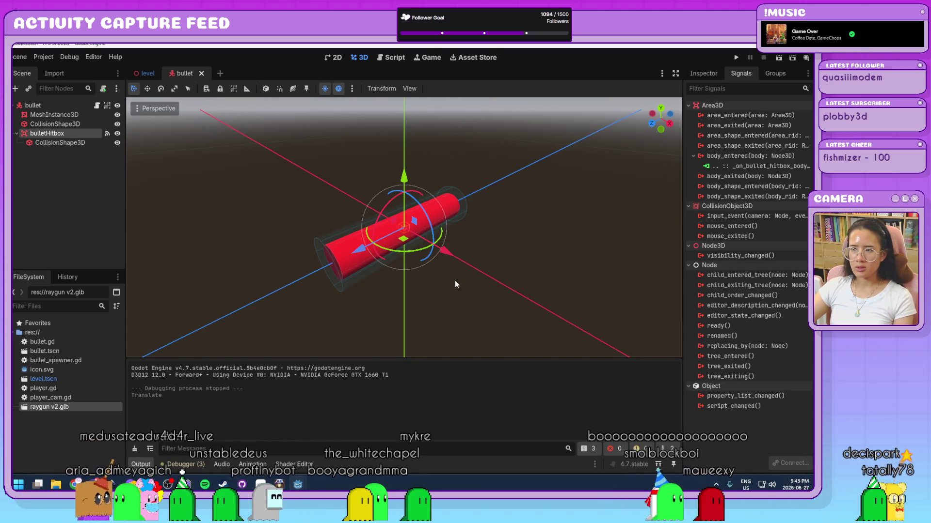
{"action": "scroll", "coordinate": [455, 284], "scroll_direction": "up", "scroll_amount": 2}
{"action": "scroll", "coordinate": [455, 284], "scroll_direction": "down", "scroll_amount": 2}
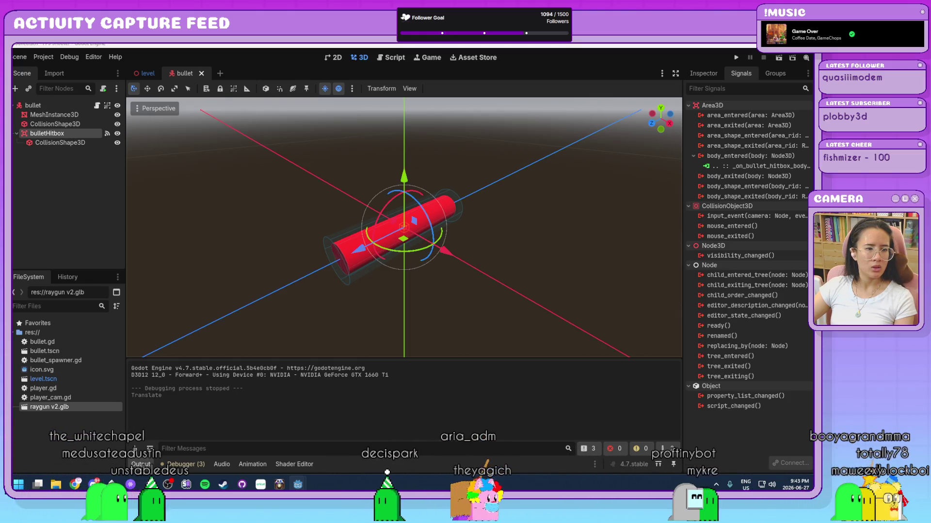
{"action": "left_click", "coordinate": [427, 58]}
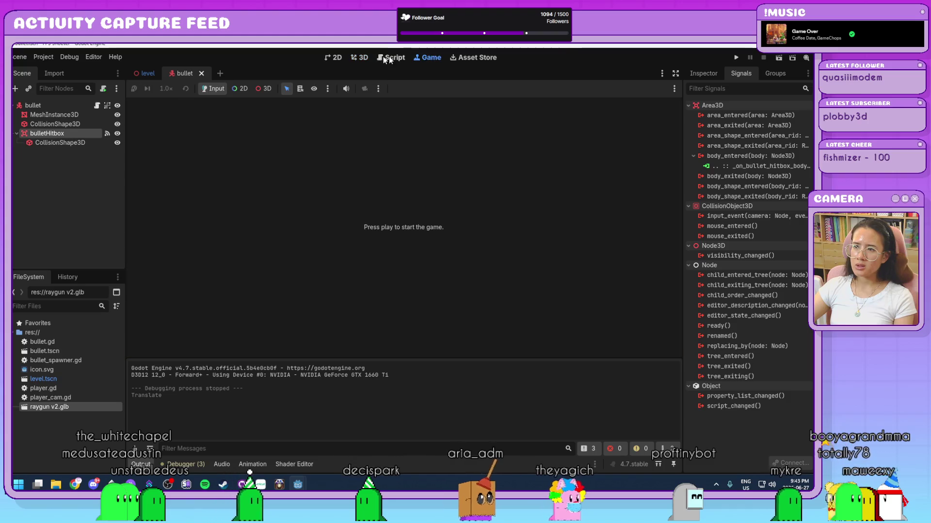
- In bullet.gd, change the hitbox check's type from Node3D to StaticBody3D
{"action": "left_click", "coordinate": [390, 57]}
{"action": "scroll", "coordinate": [379, 305], "scroll_direction": "down", "scroll_amount": 3}
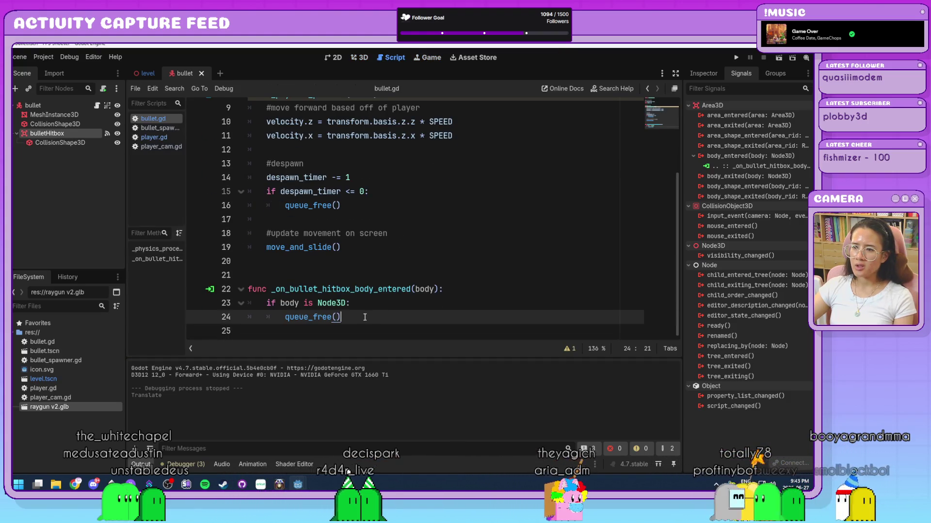
{"action": "key", "text": "Up"}
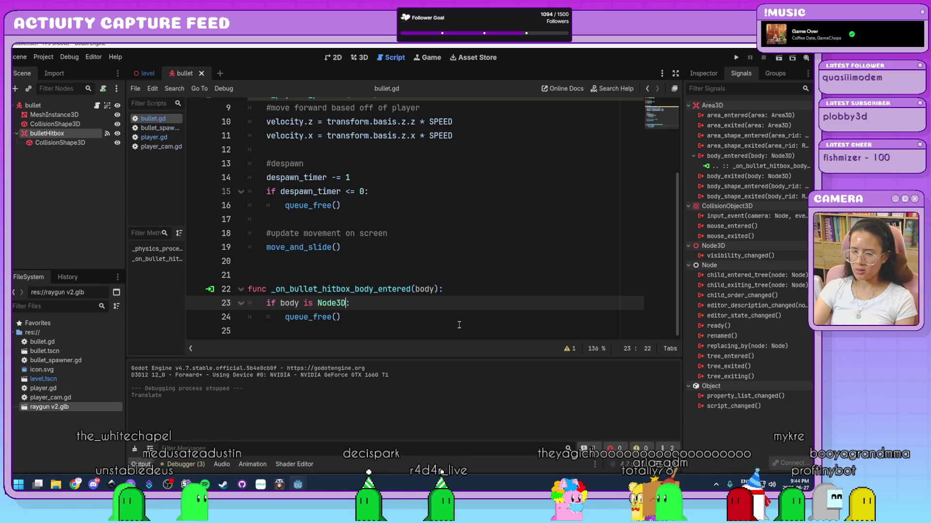
{"action": "key", "text": "BackSpace"}
{"action": "key", "text": "BackSpace"}
{"action": "key", "text": "BackSpace"}
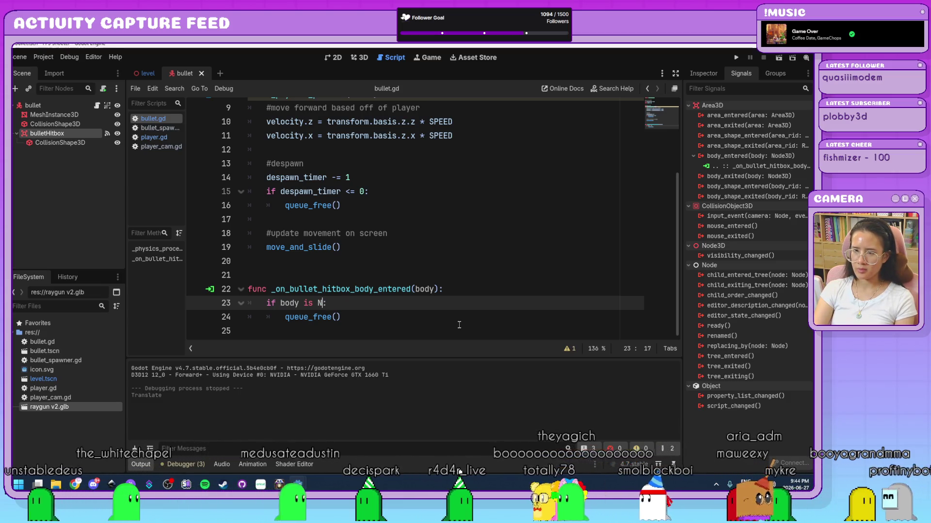
{"action": "key", "text": "BackSpace"}
{"action": "type", "text": "St"}
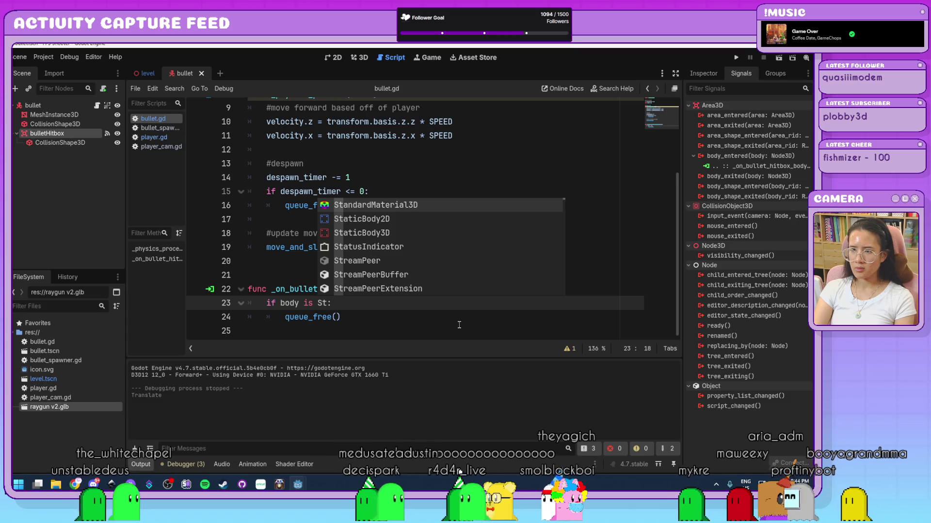
{"action": "key", "text": "Down"}
{"action": "key", "text": "Down"}
{"action": "key", "text": "Return"}
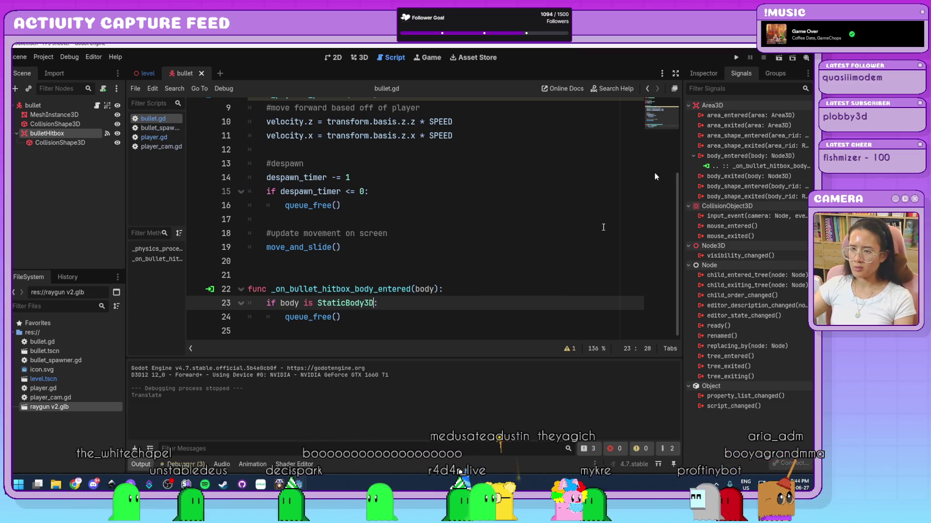
- Test-run the game, stop it, and review the StaticBody3D condition in the script
{"action": "left_click", "coordinate": [735, 57]}
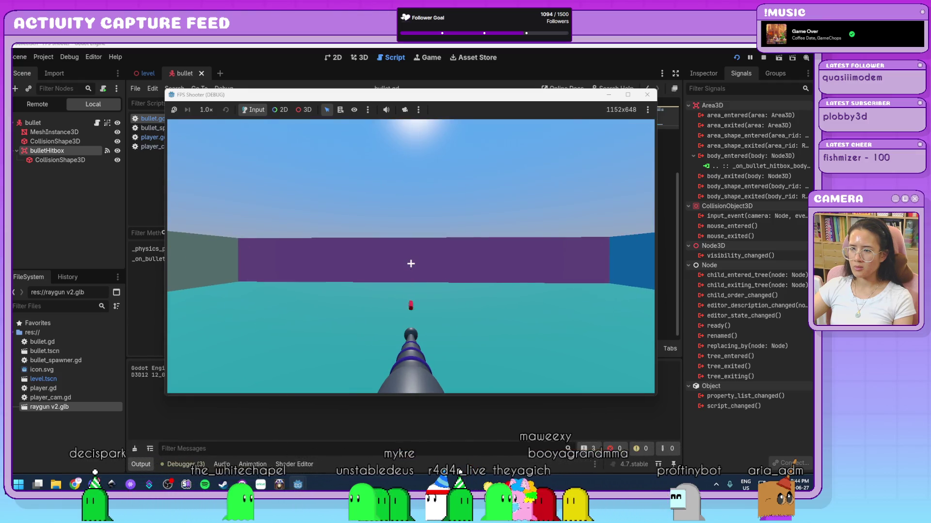
{"action": "key", "text": "w"}
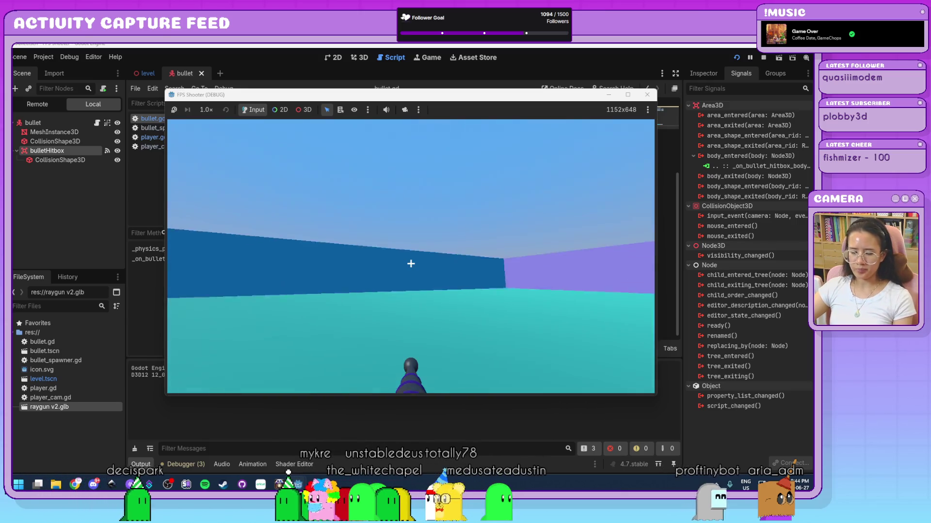
{"action": "key", "text": "Escape"}
{"action": "left_click", "coordinate": [363, 322]}
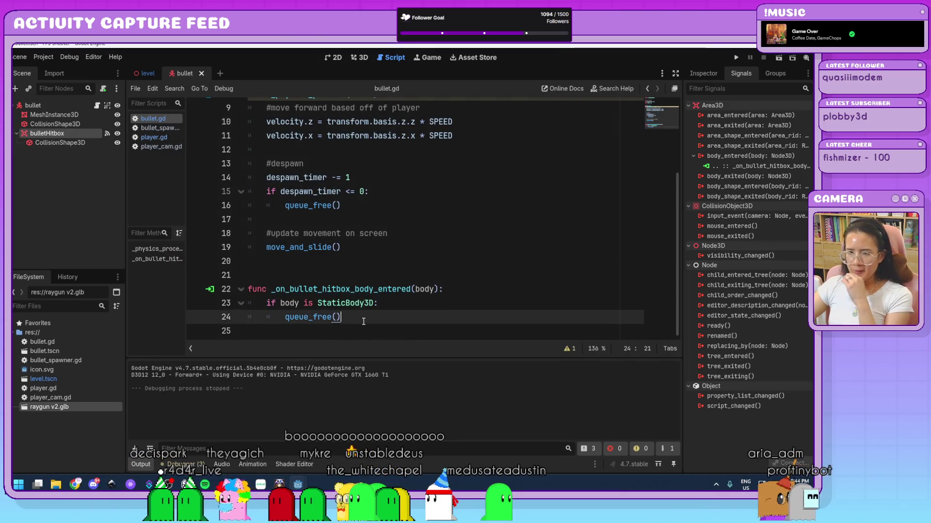
{"action": "left_click", "coordinate": [374, 304]}
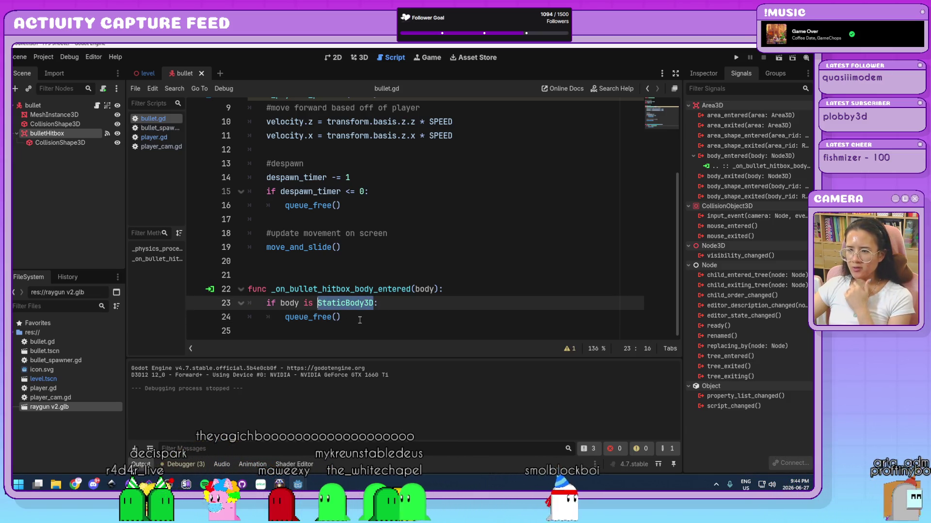
{"action": "left_click", "coordinate": [360, 320]}
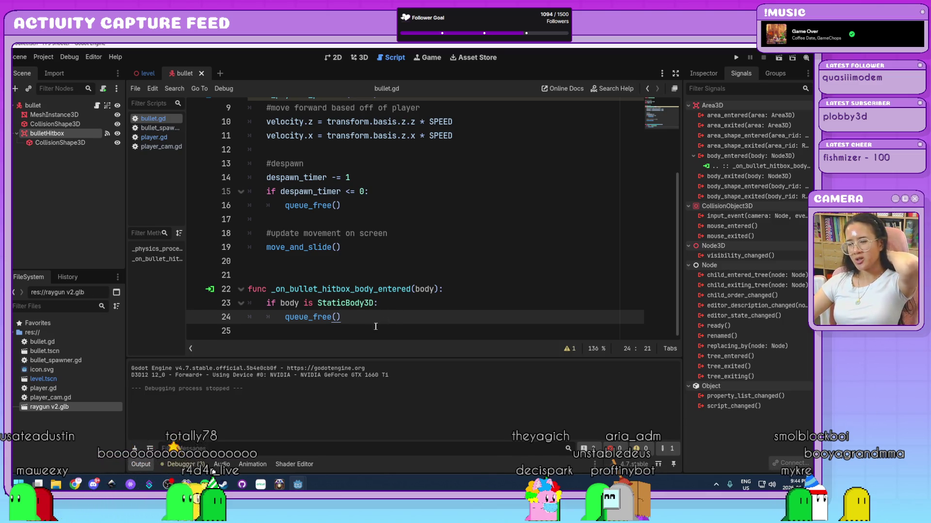
{"action": "left_click", "coordinate": [370, 303]}
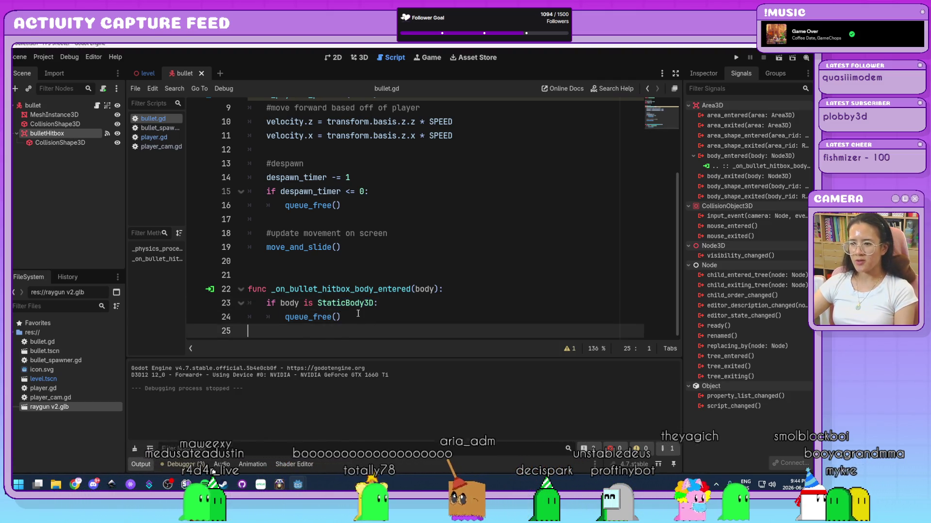
{"action": "left_click", "coordinate": [342, 317]}
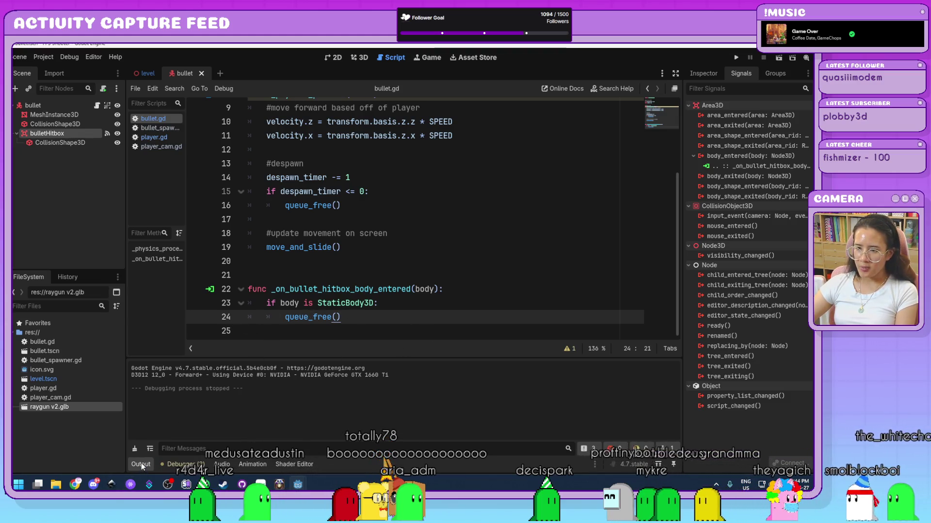
{"action": "left_click", "coordinate": [141, 464]}
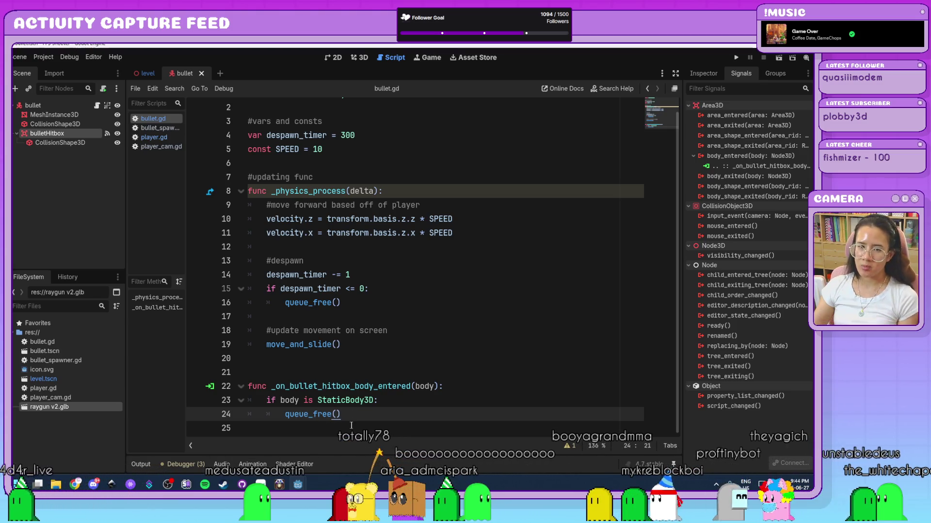
- Test-fire the raygun toward the purple wall, stop, and zoom the script to 121%
{"action": "left_click", "coordinate": [735, 58]}
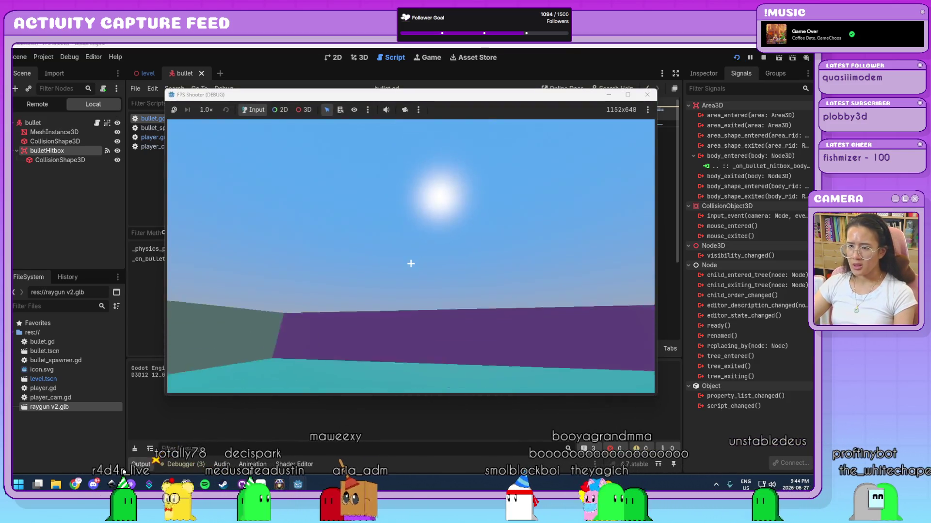
{"action": "key", "text": "w"}
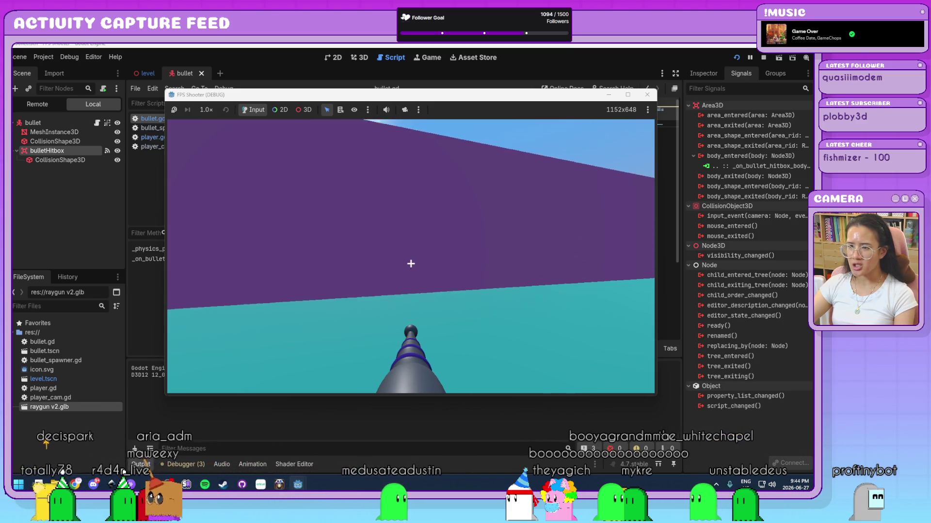
{"action": "left_click", "coordinate": [410, 264]}
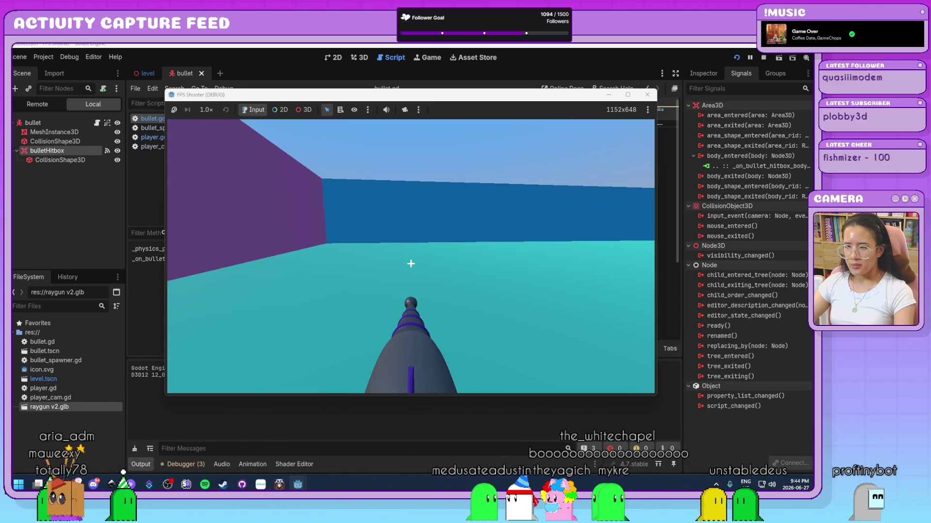
{"action": "key", "text": "F8"}
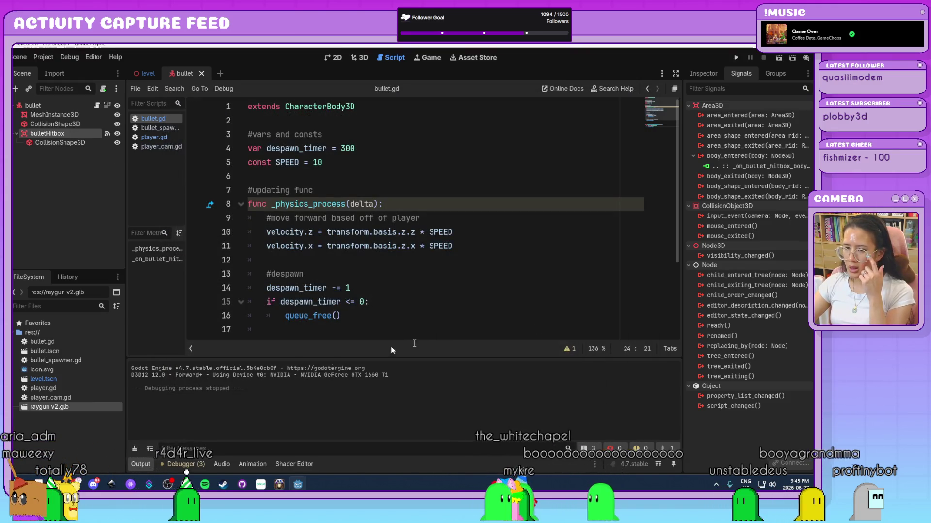
{"action": "left_click", "coordinate": [141, 464]}
{"action": "scroll", "coordinate": [400, 398], "scroll_direction": "down", "scroll_amount": 1}
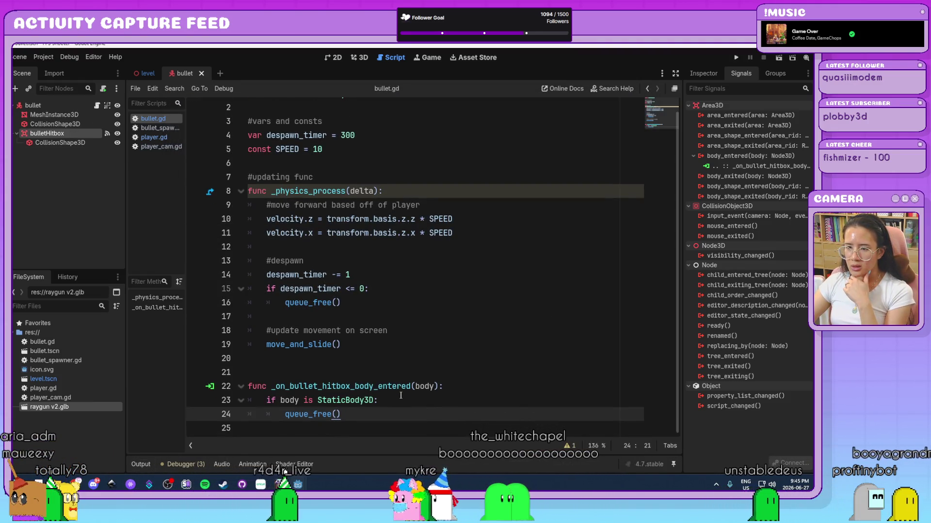
{"action": "key", "text": "ctrl+minus"}
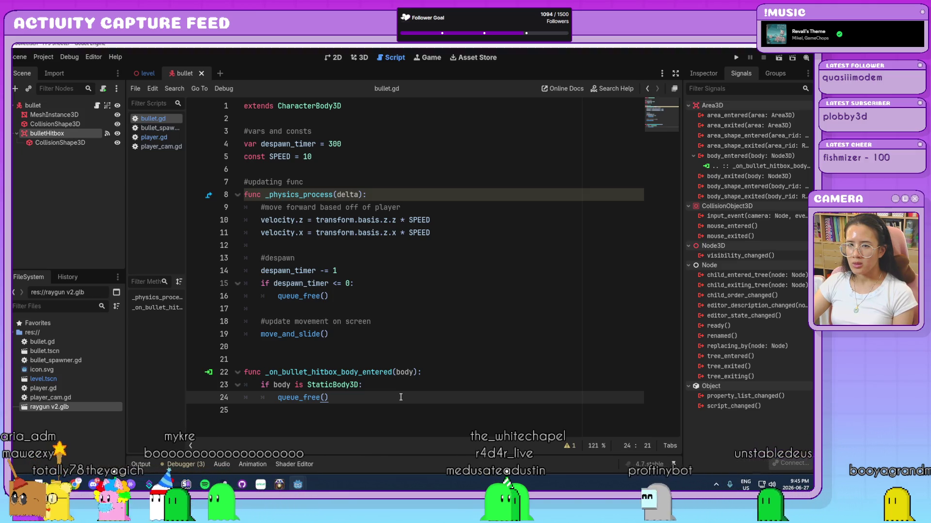
- Add 'velocity.y = transform.basis.z.y * SPEED' as new line 12 in _physics_process
{"action": "left_click", "coordinate": [449, 238]}
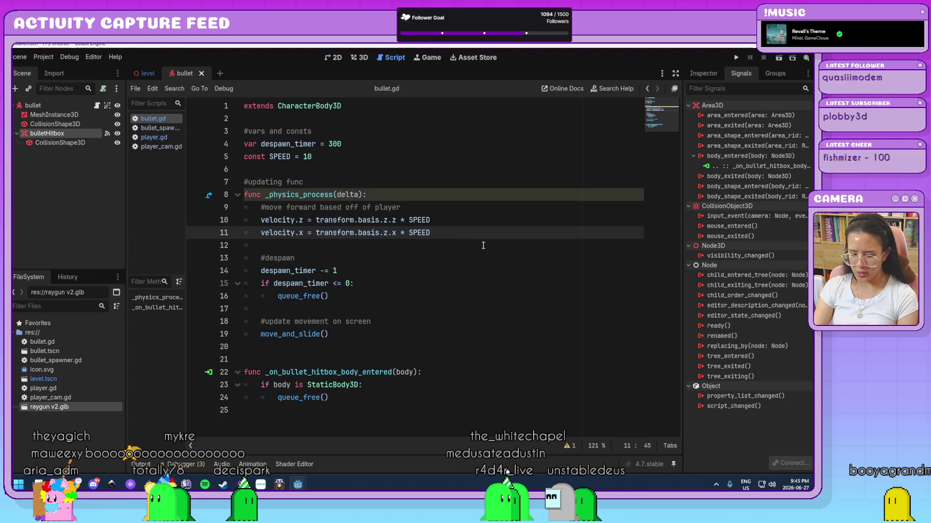
{"action": "key", "text": "Return"}
{"action": "type", "text": "velocity."}
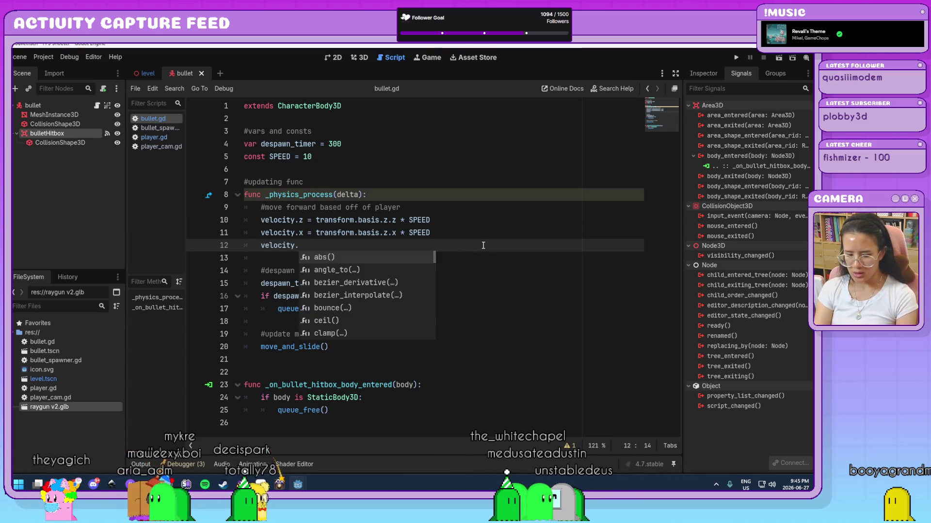
{"action": "type", "text": "y = transform.basis."}
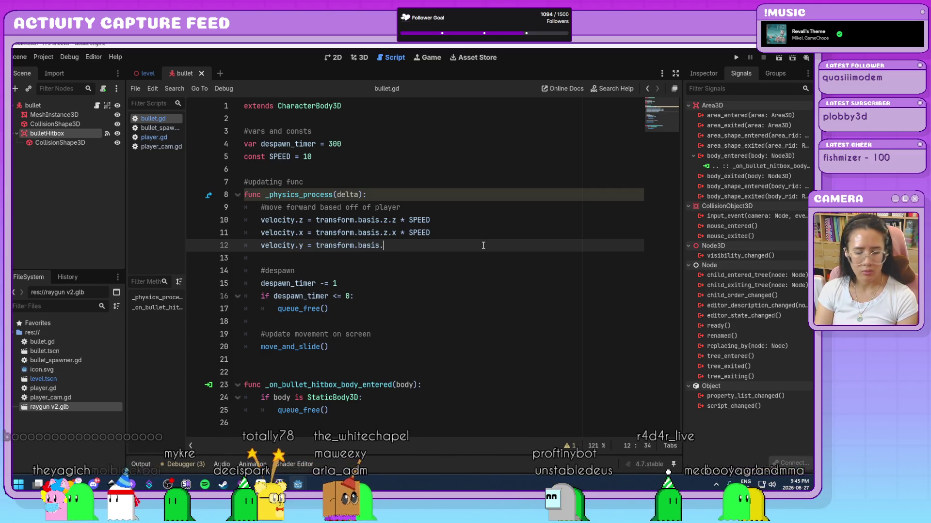
{"action": "type", "text": "z.y * SPEED"}
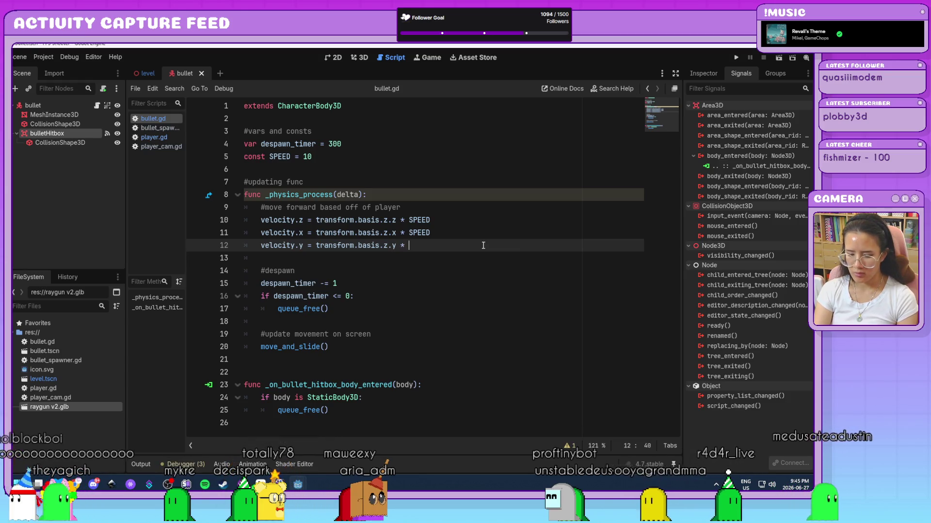
- Test-fire bullets aimed upward, stop the game, and review the new velocity.y line
{"action": "left_click", "coordinate": [735, 58]}
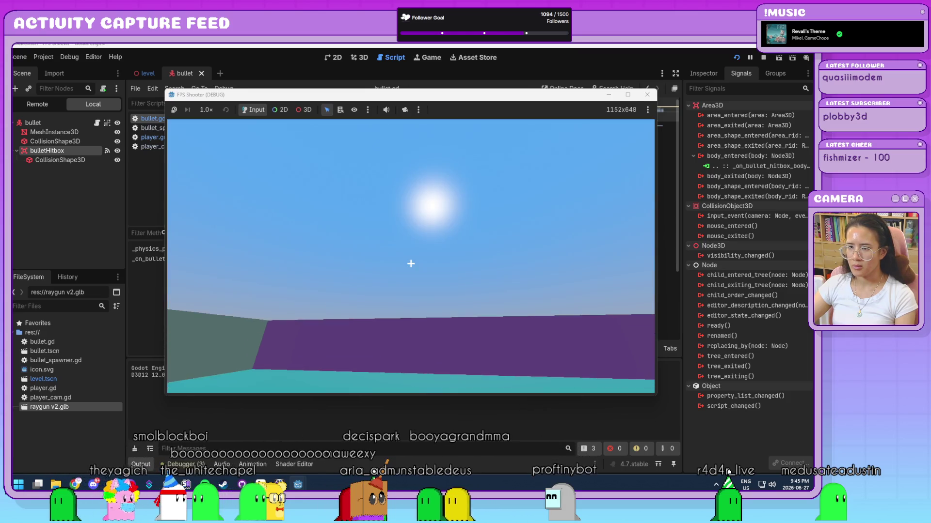
{"action": "left_click", "coordinate": [410, 263]}
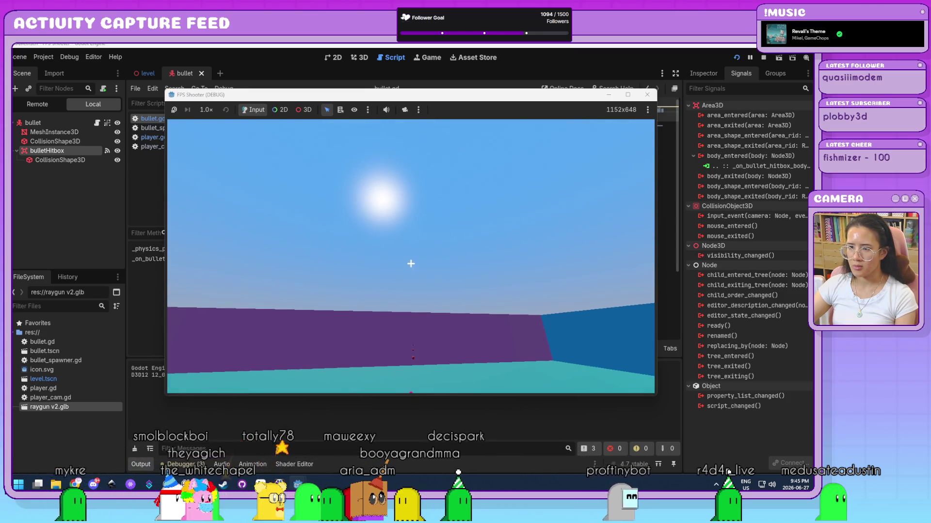
{"action": "key", "text": "w"}
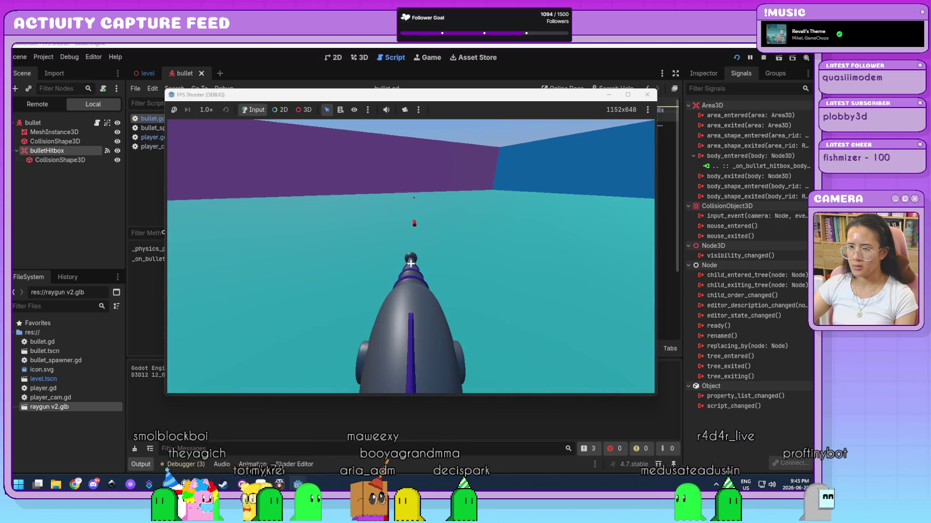
{"action": "key", "text": "w"}
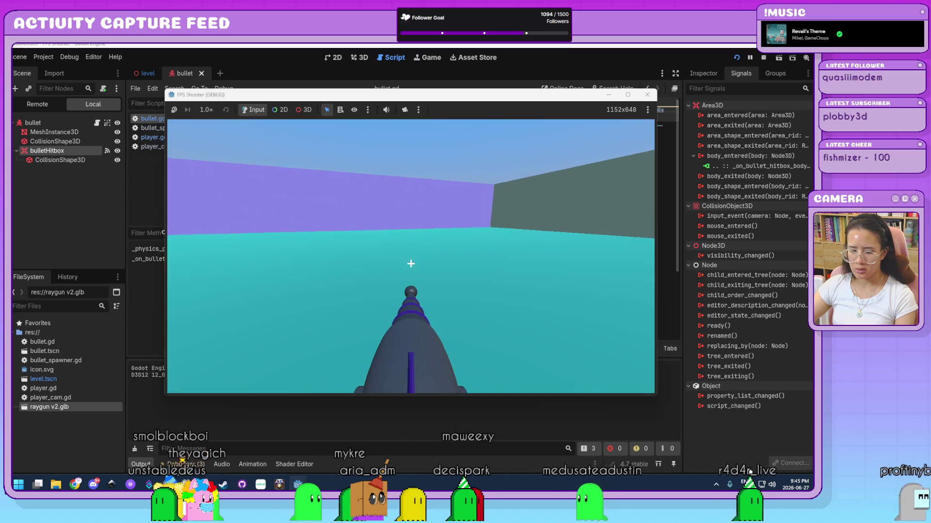
{"action": "key", "text": "F8"}
{"action": "left_click", "coordinate": [486, 273]}
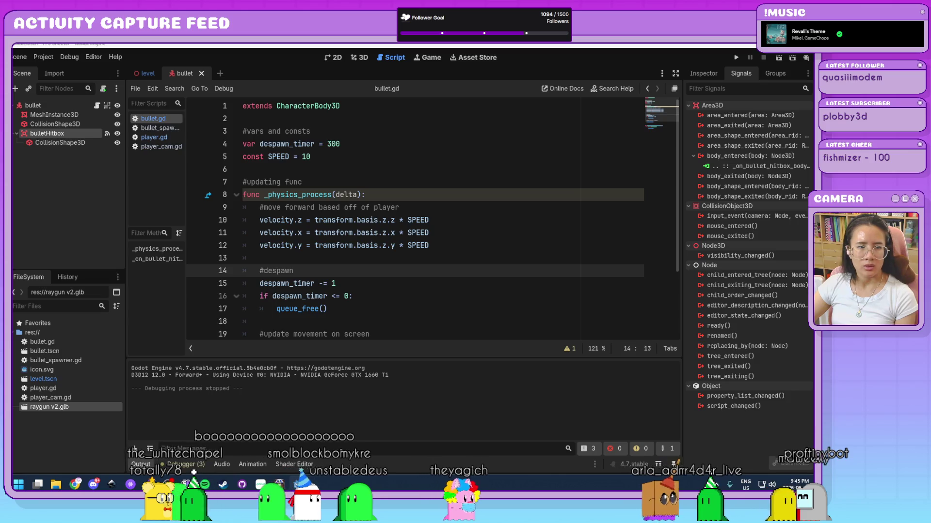
{"action": "left_click_drag", "start_coordinate": [466, 245], "coordinate": [264, 245]}
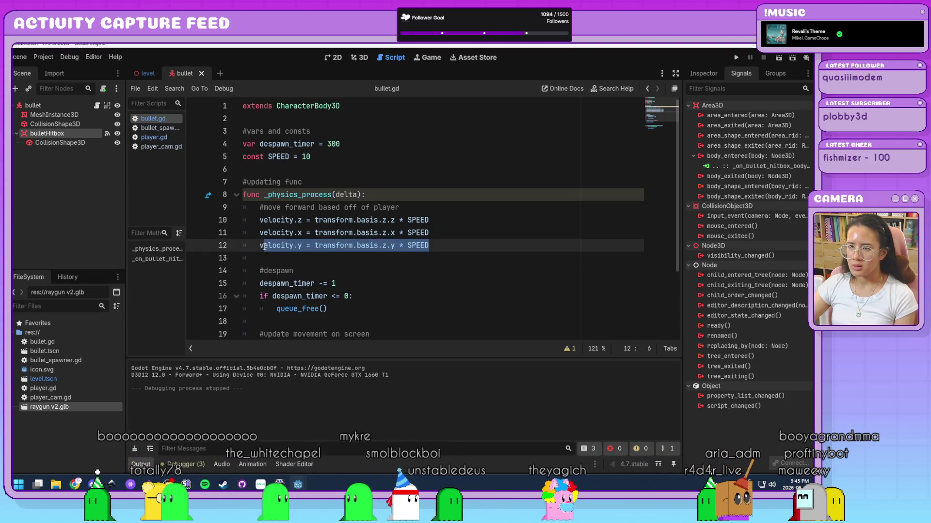
{"action": "key", "text": "ctrl+j"}
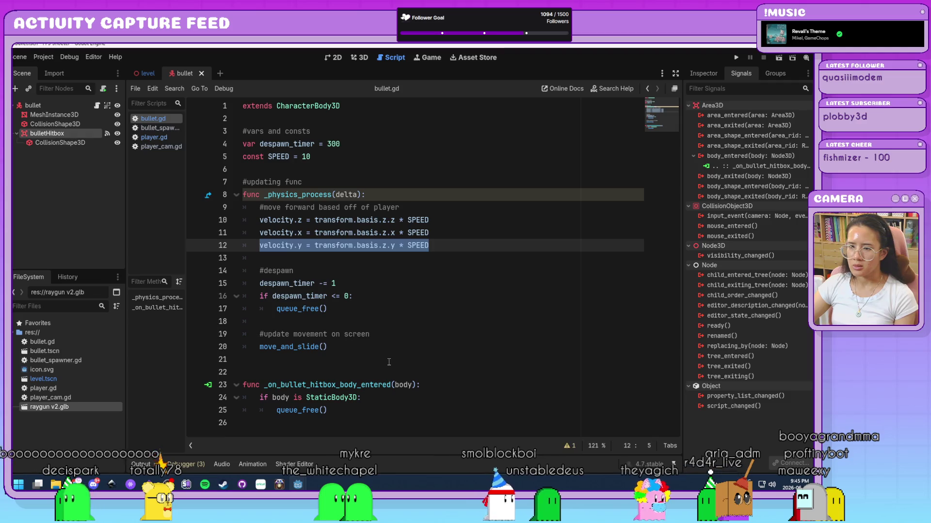
{"action": "left_click", "coordinate": [358, 415]}
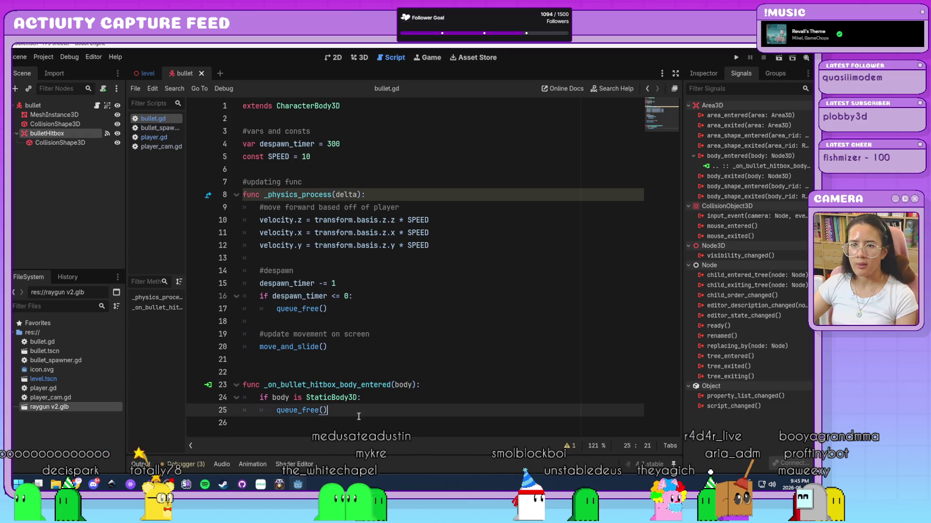
- Reparent bulletSpawner under playerCam in the level scene, save, and test-fire bullets upward
{"action": "left_click", "coordinate": [147, 75]}
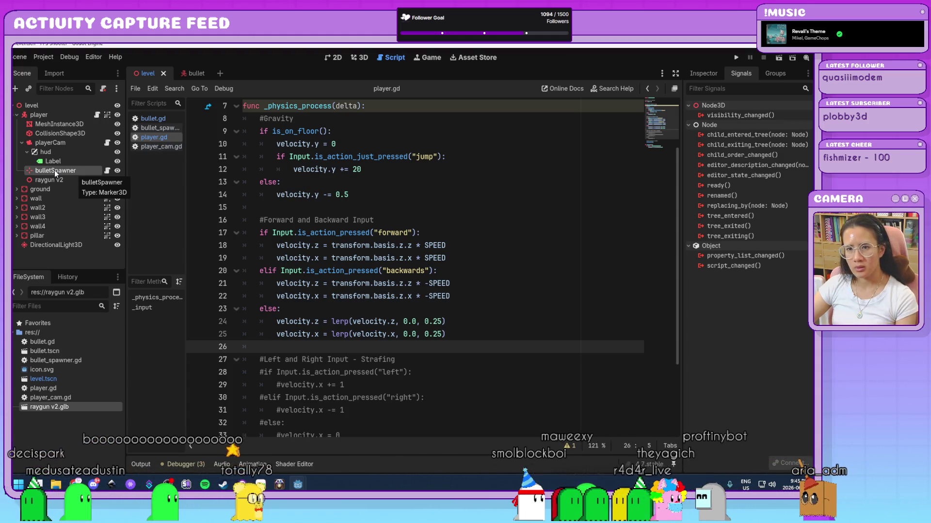
{"action": "double_click", "coordinate": [54, 170]}
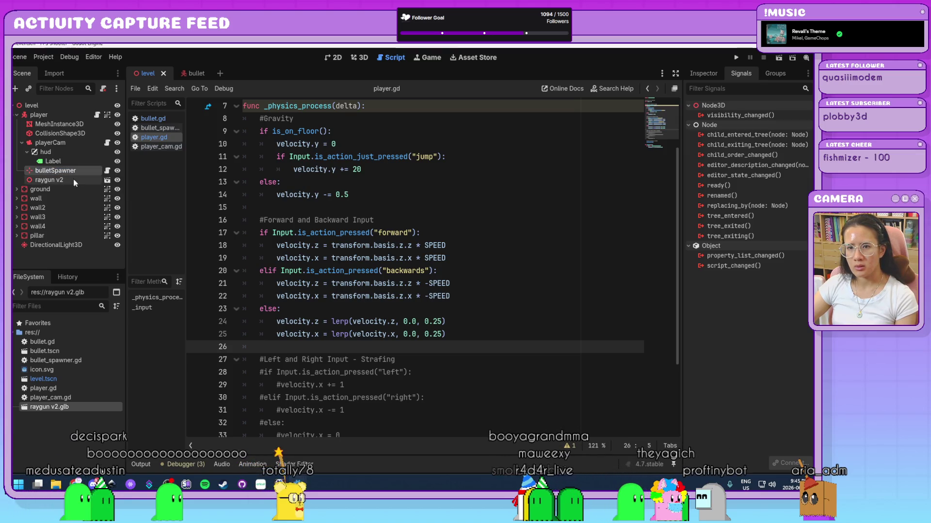
{"action": "key", "text": "Return"}
{"action": "left_click_drag", "start_coordinate": [68, 143], "coordinate": [67, 144]}
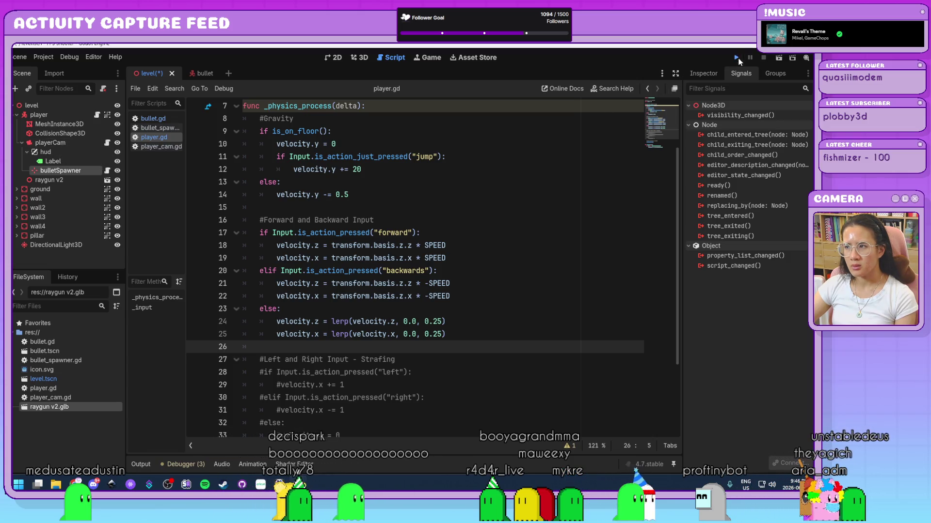
{"action": "left_click", "coordinate": [737, 58]}
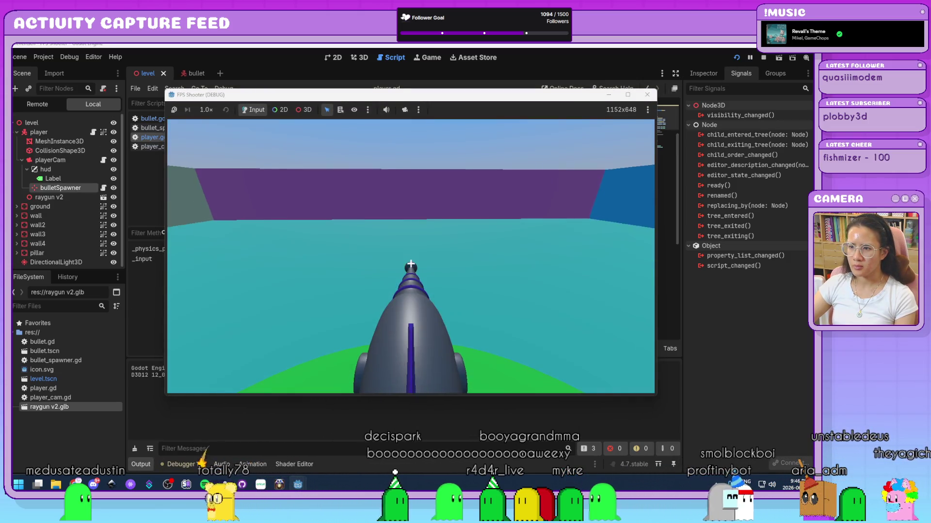
{"action": "left_click", "coordinate": [411, 264]}
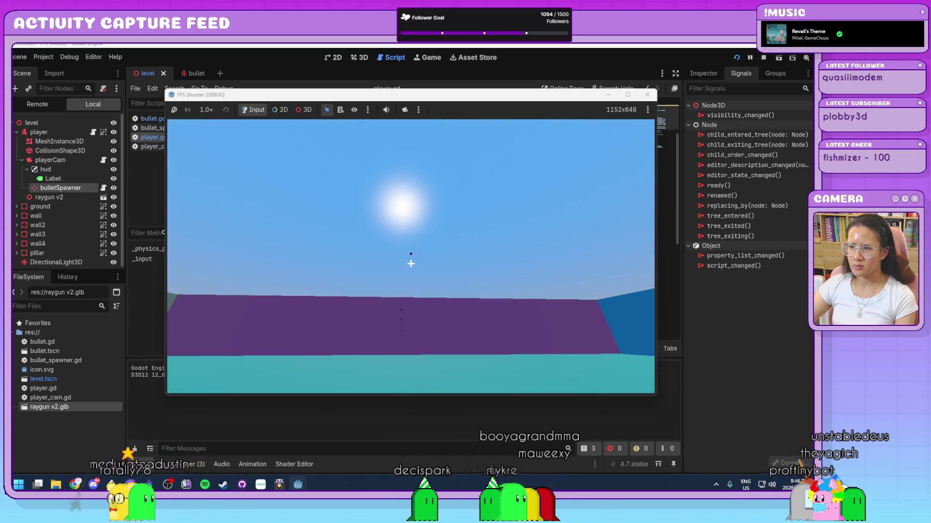
{"action": "left_click", "coordinate": [410, 264]}
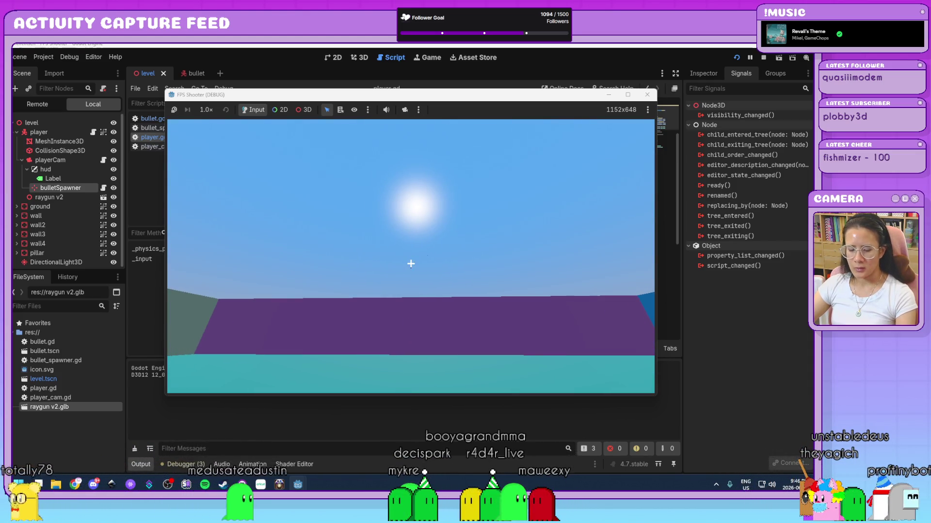
- Stop the game, then browse player_cam.gd, bullet_spawner.gd and bullet.gd
{"action": "key", "text": "F8"}
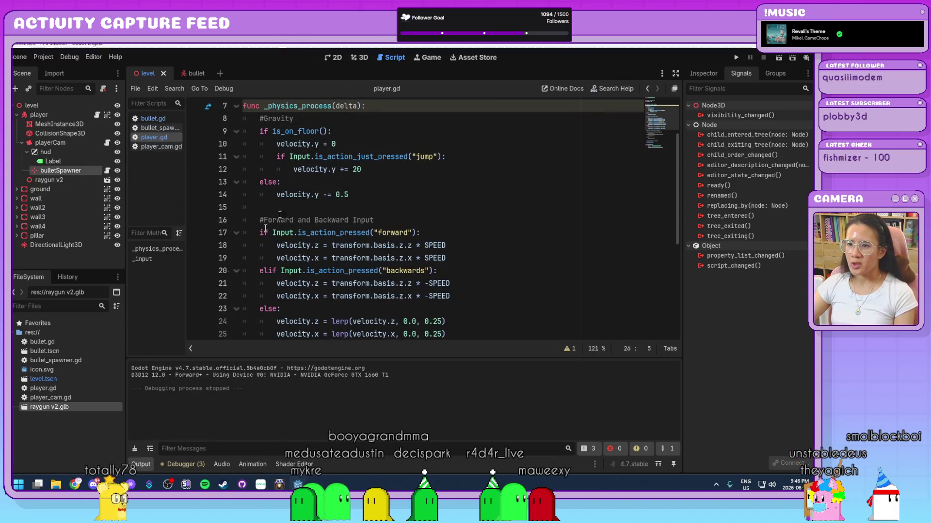
{"action": "left_click", "coordinate": [142, 466]}
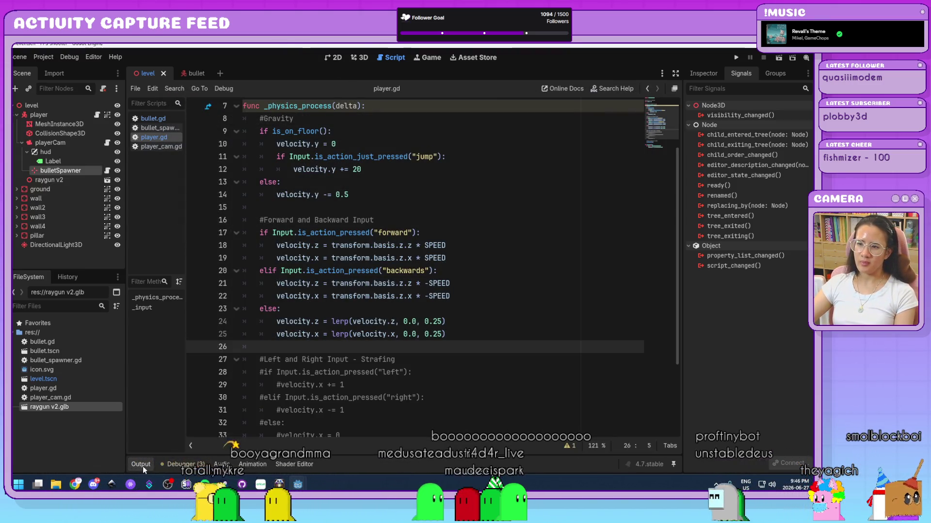
{"action": "scroll", "coordinate": [262, 305], "scroll_direction": "down", "scroll_amount": 3}
{"action": "scroll", "coordinate": [262, 304], "scroll_direction": "up", "scroll_amount": 5}
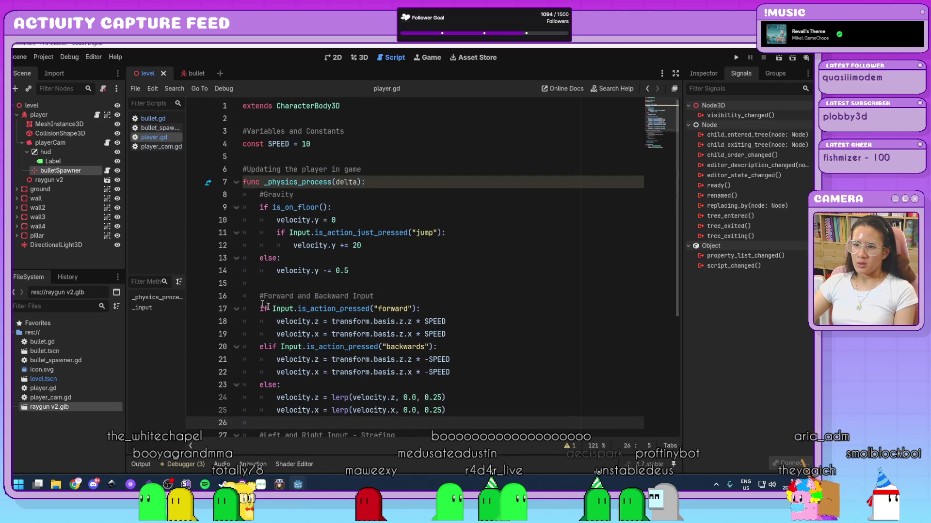
{"action": "left_click", "coordinate": [168, 147]}
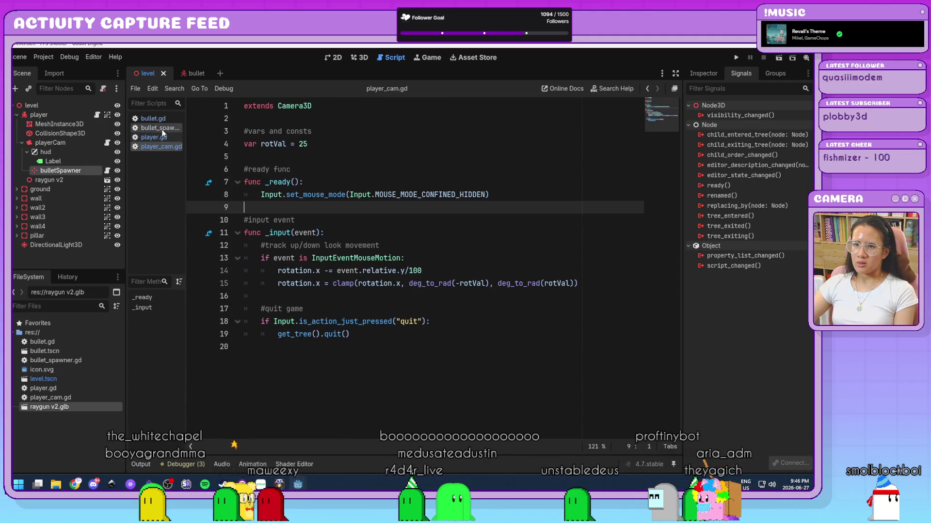
{"action": "left_click", "coordinate": [161, 128]}
{"action": "left_click", "coordinate": [156, 119]}
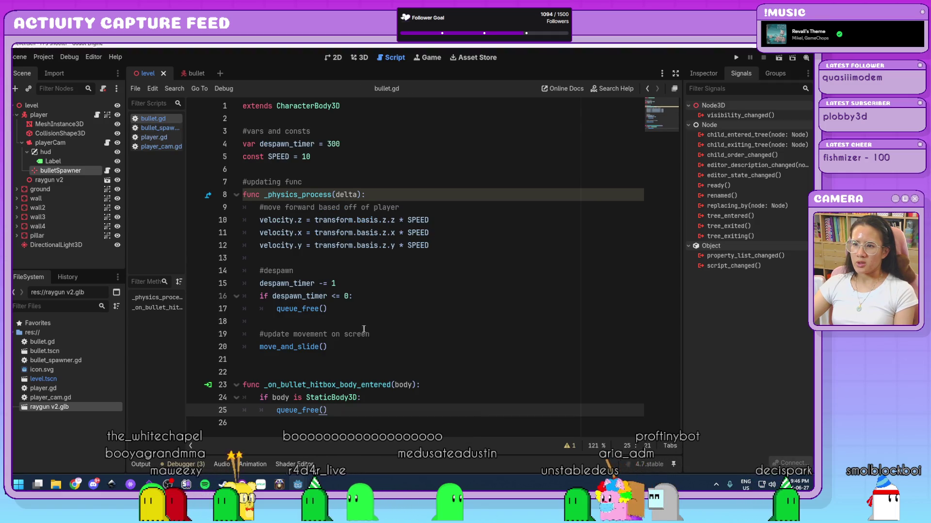
- Review bullet.gd's velocity line 12 and the hitbox handler at line 25
{"action": "left_click", "coordinate": [431, 319]}
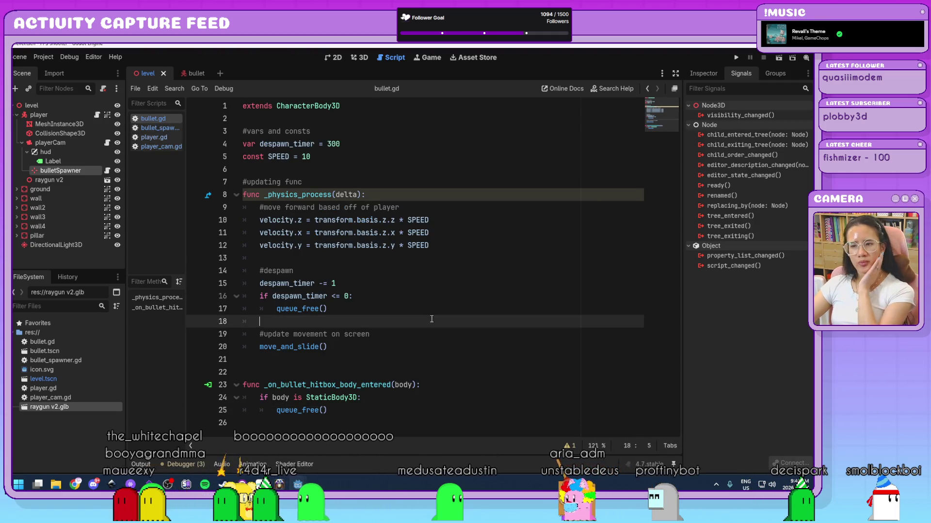
{"action": "left_click", "coordinate": [356, 416]}
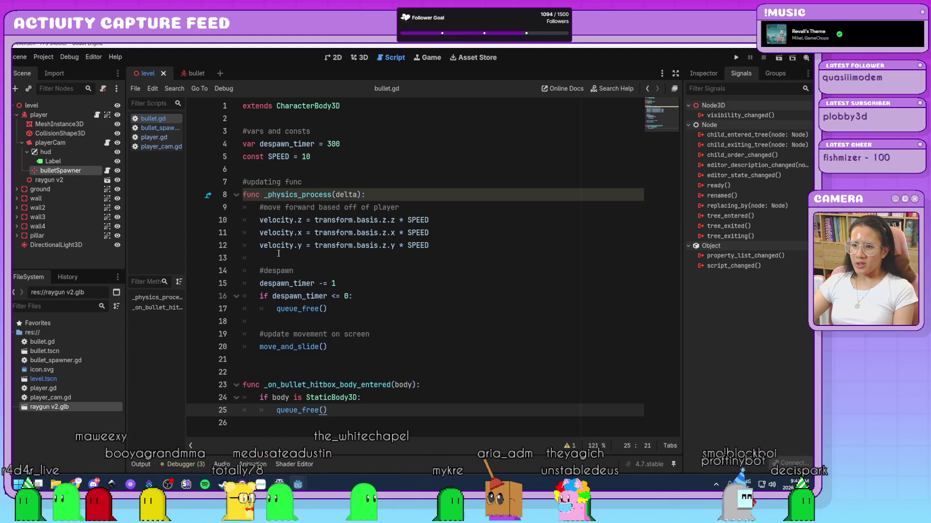
{"action": "left_click", "coordinate": [437, 247]}
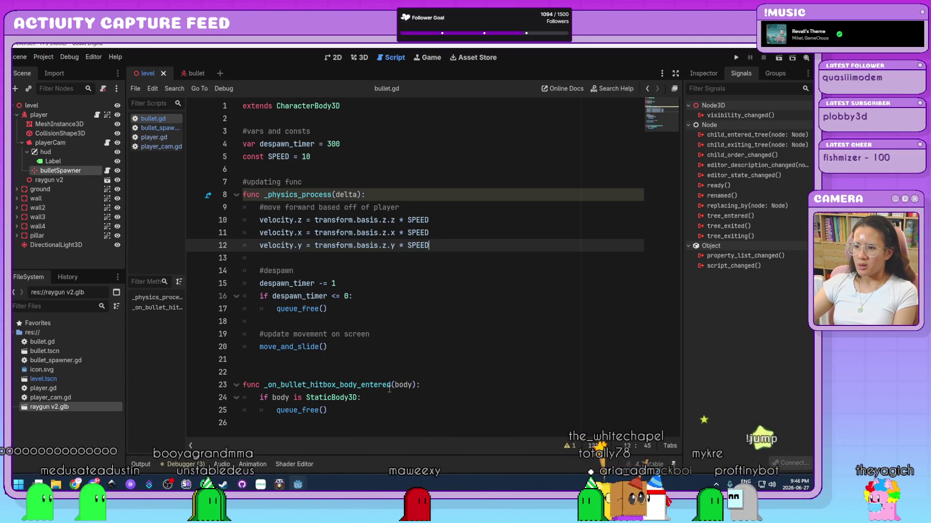
{"action": "left_click", "coordinate": [396, 408]}
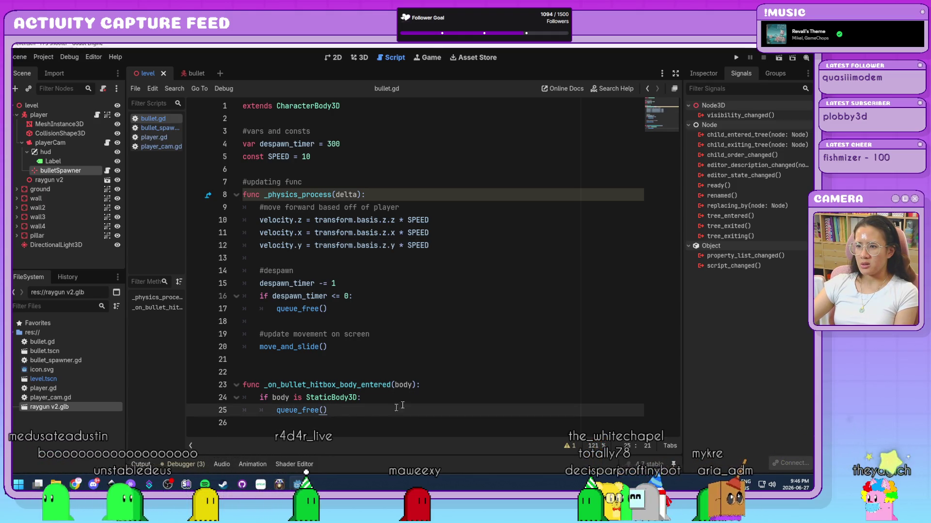
{"action": "left_click", "coordinate": [268, 246]}
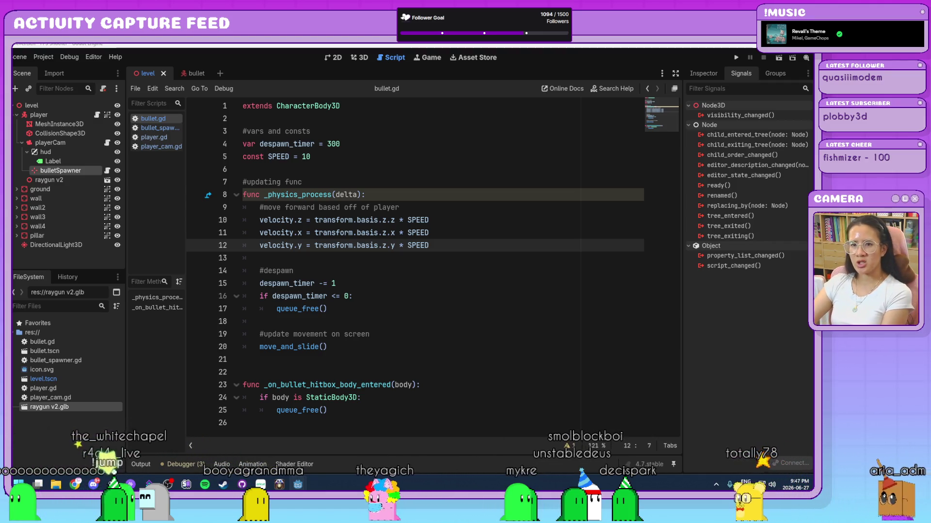
{"action": "left_click", "coordinate": [356, 411]}
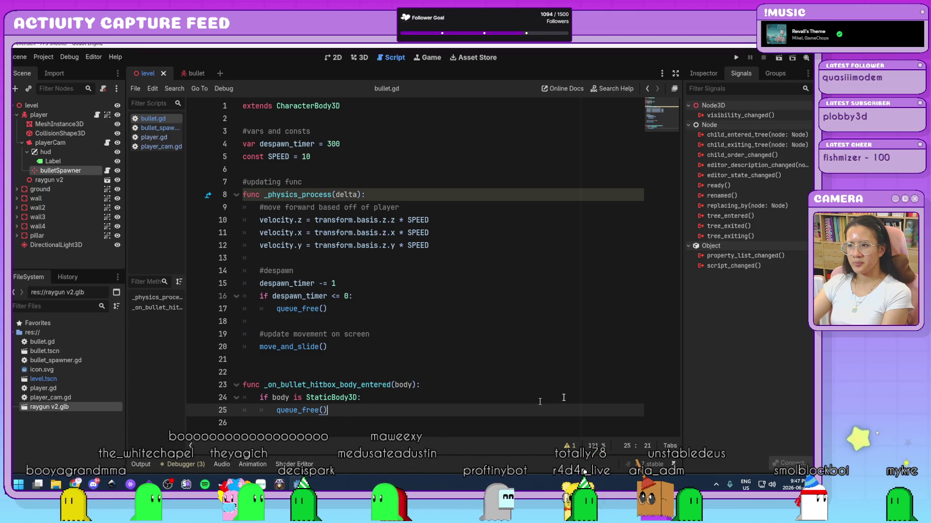
- Test-fire the raygun twice, then make raygun v2 a child of playerCam
{"action": "left_click", "coordinate": [735, 60]}
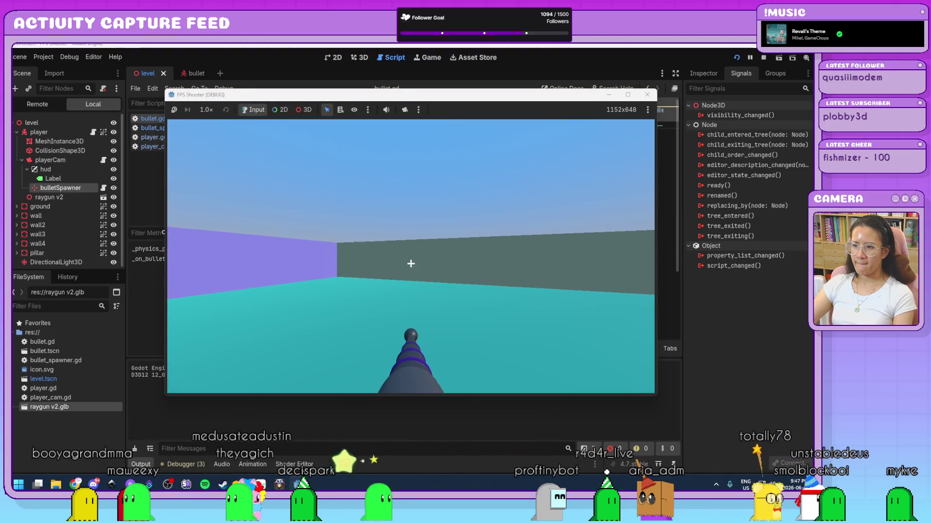
{"action": "left_click", "coordinate": [410, 264]}
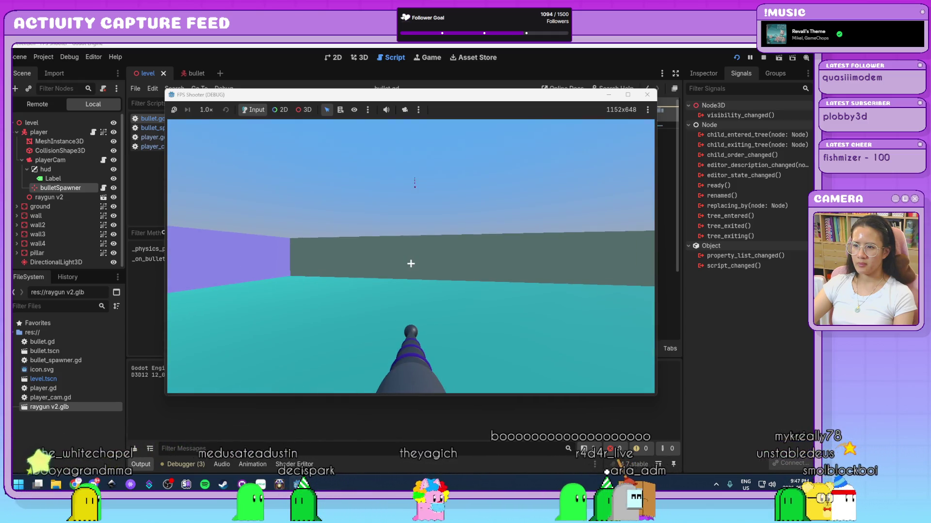
{"action": "left_click", "coordinate": [411, 264]}
{"action": "key", "text": "Escape"}
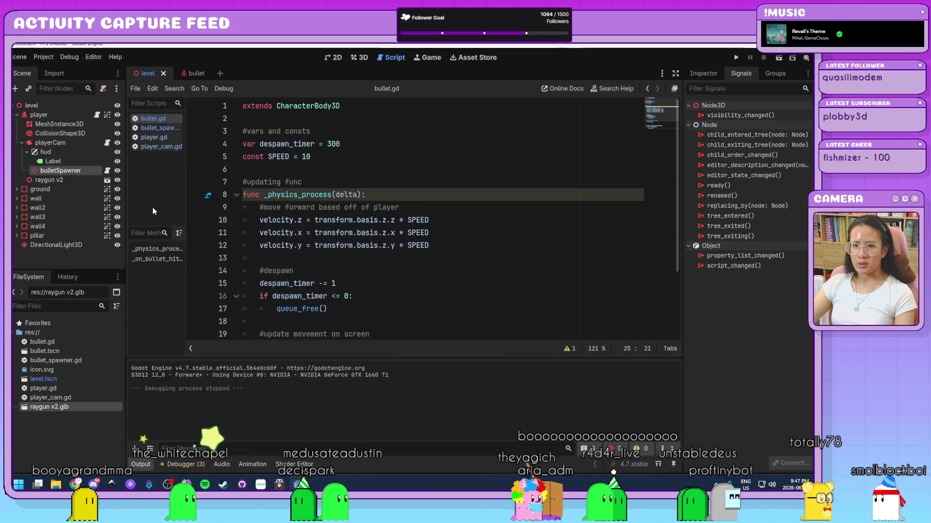
{"action": "left_click_drag", "start_coordinate": [43, 179], "coordinate": [50, 142]}
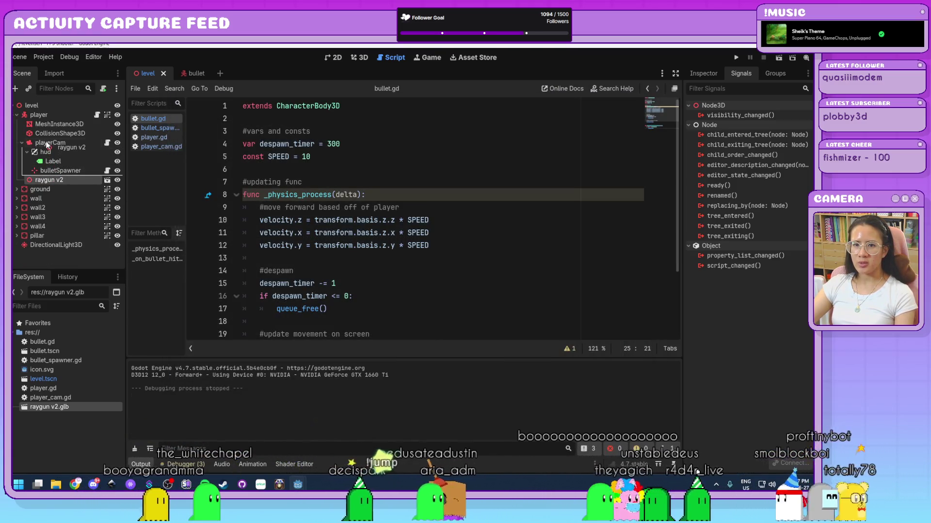
- Save and run the level, firing red bullets at the walls, floor and green pillar
{"action": "left_click", "coordinate": [736, 55]}
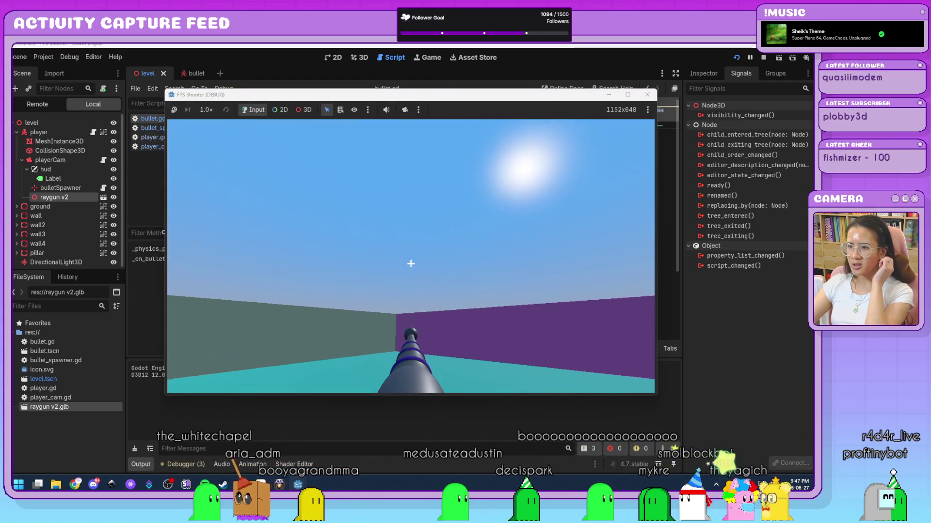
{"action": "left_click", "coordinate": [411, 263]}
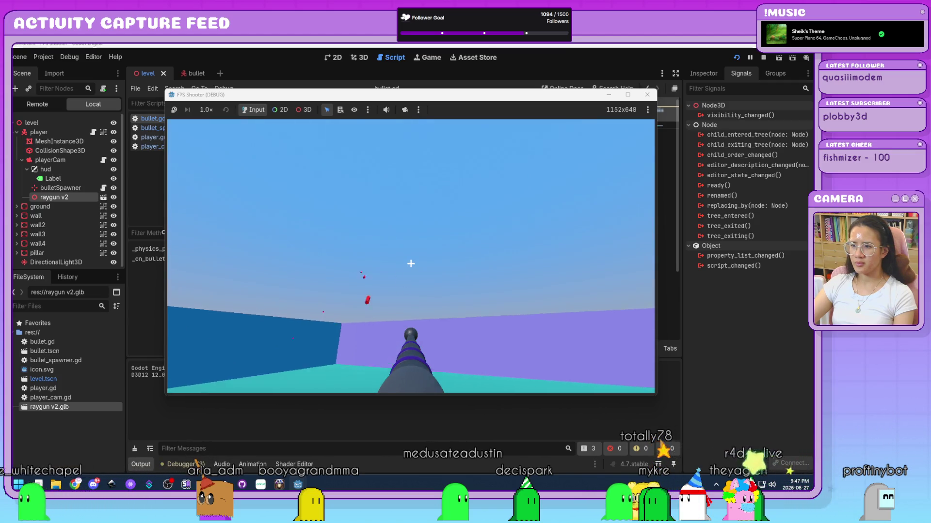
{"action": "left_click", "coordinate": [411, 263]}
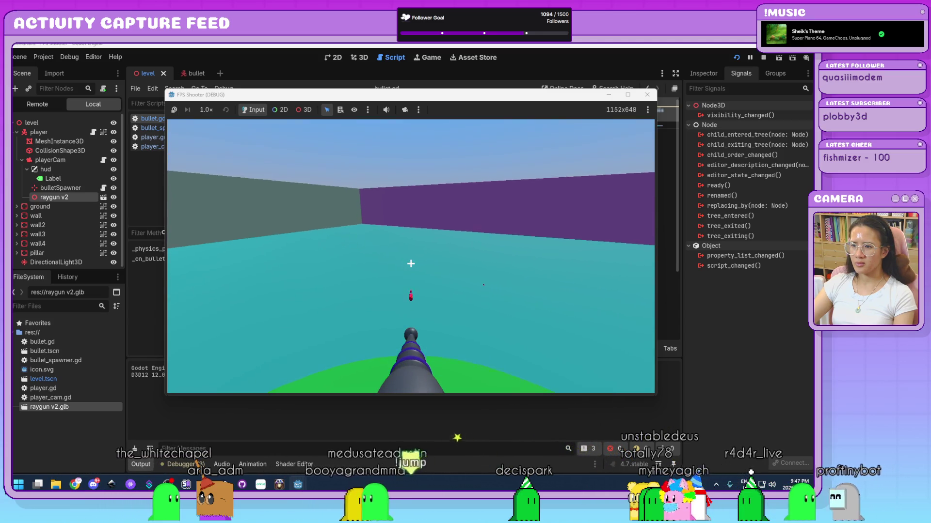
{"action": "left_click", "coordinate": [411, 263]}
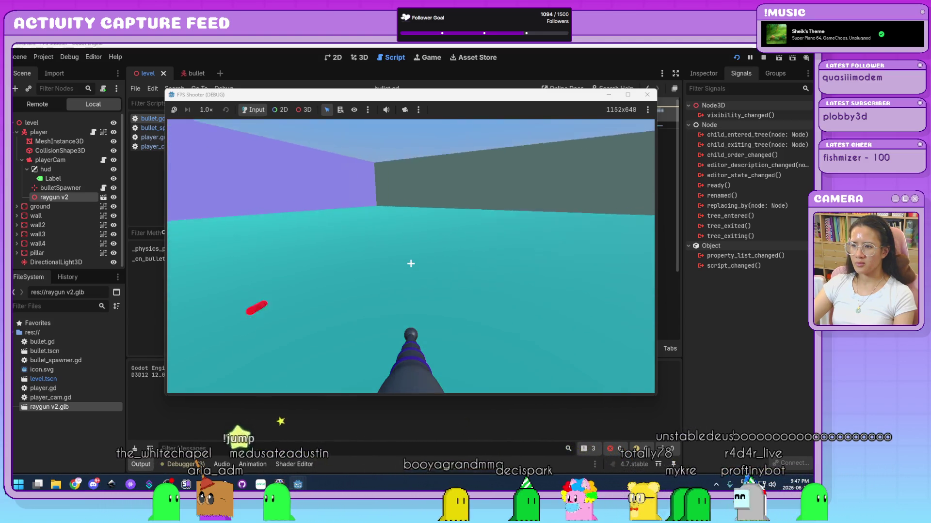
{"action": "left_click", "coordinate": [411, 264]}
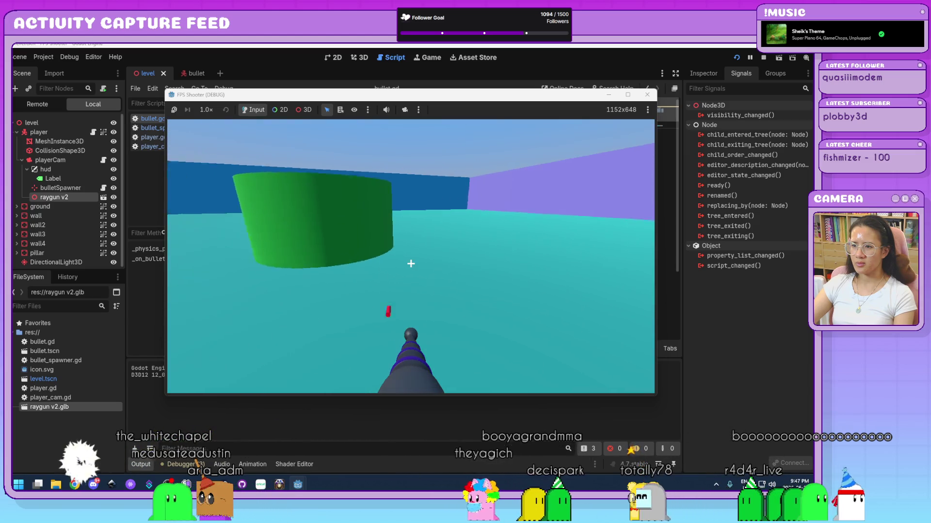
{"action": "left_click", "coordinate": [411, 264]}
{"action": "left_click", "coordinate": [411, 263]}
{"action": "left_click", "coordinate": [411, 264]}
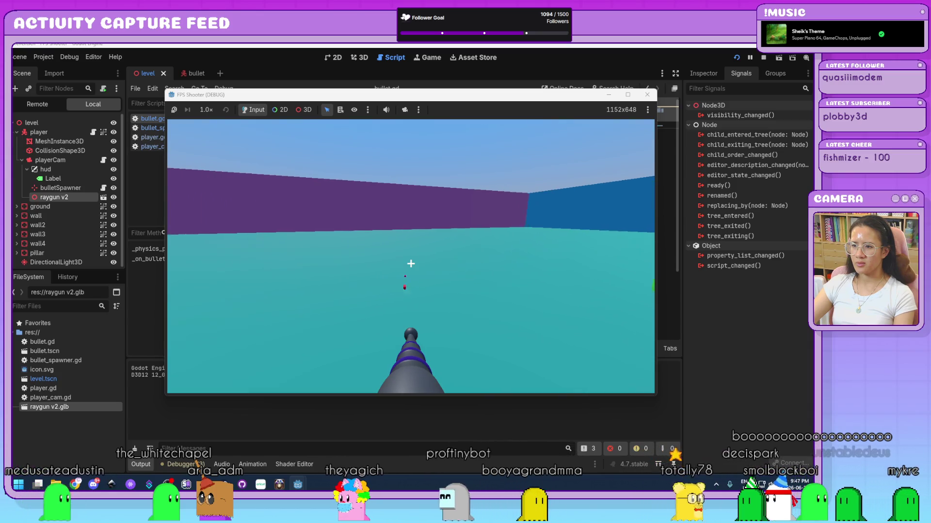
{"action": "left_click", "coordinate": [411, 264]}
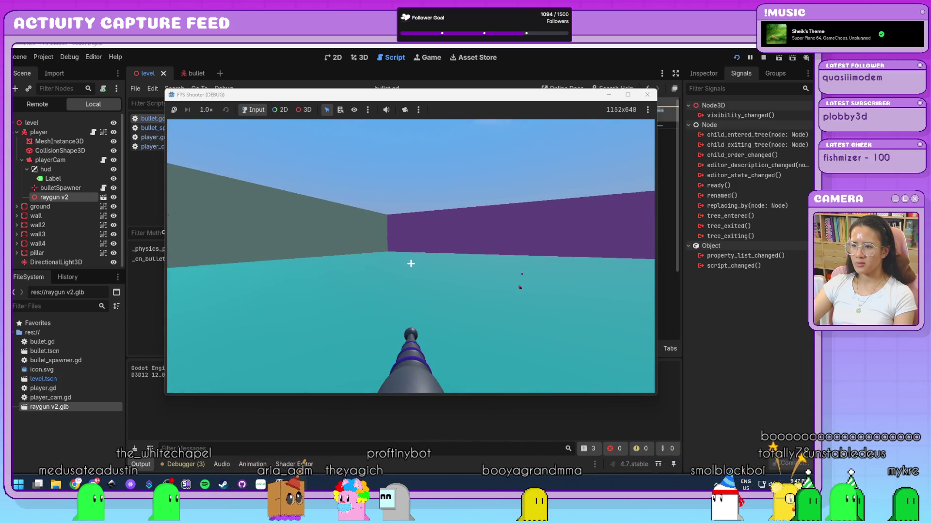
{"action": "left_click", "coordinate": [411, 263]}
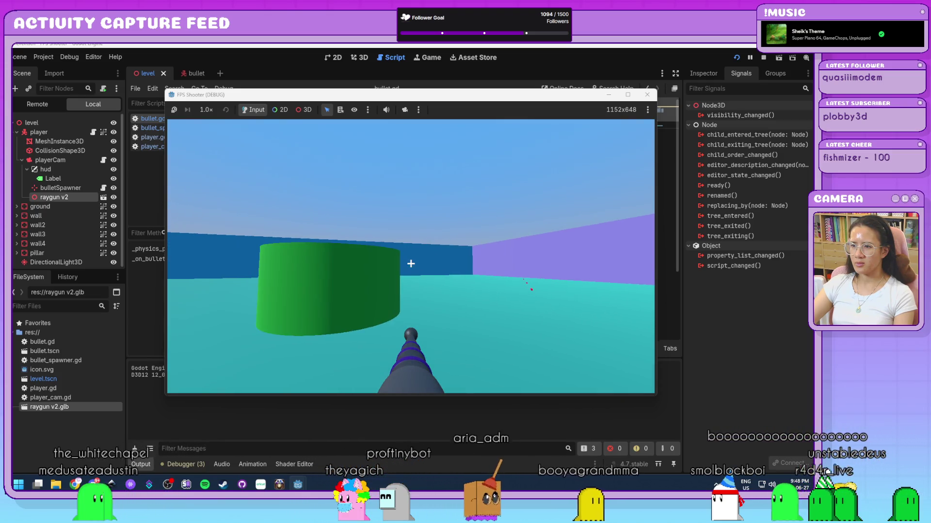
{"action": "key", "text": "F8"}
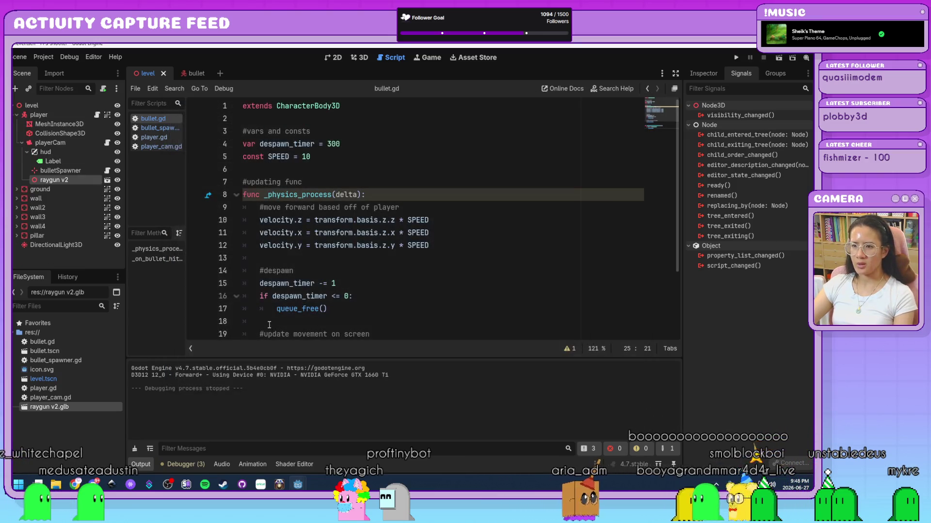
- Hide the Output panel, collapse the player node and switch to the 3D level view
{"action": "left_click", "coordinate": [138, 463]}
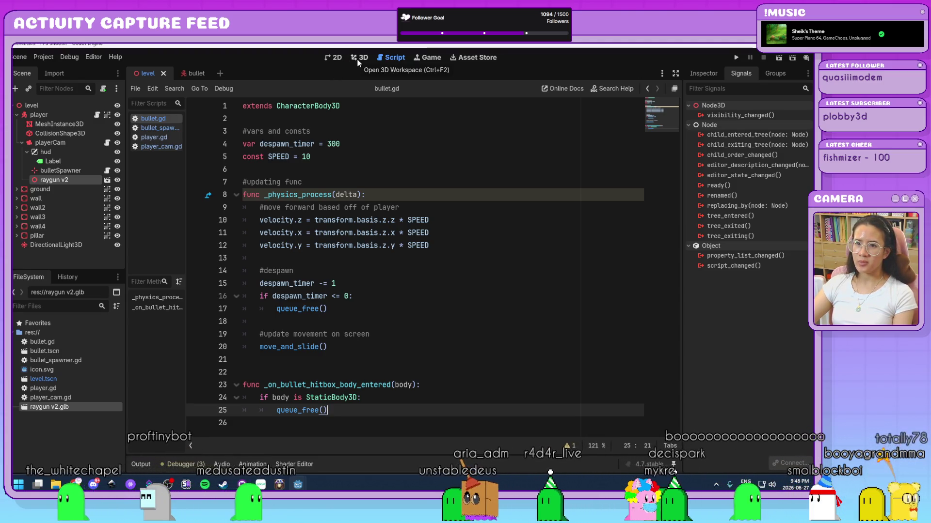
{"action": "left_click", "coordinate": [17, 114]}
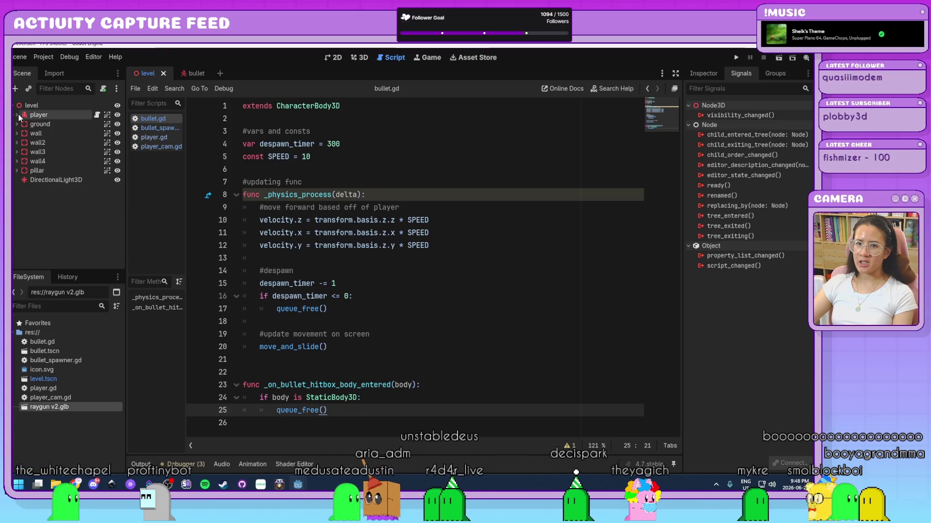
{"action": "left_click", "coordinate": [76, 219]}
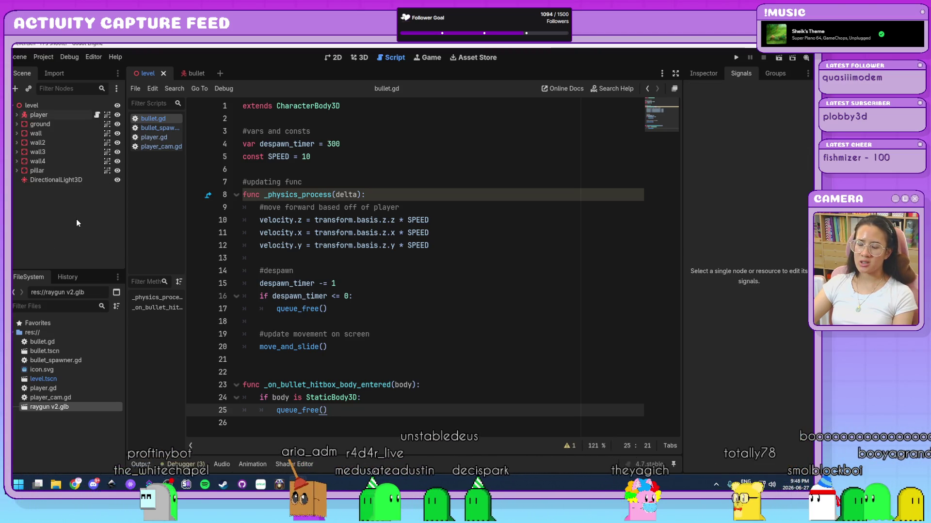
{"action": "left_click", "coordinate": [330, 57]}
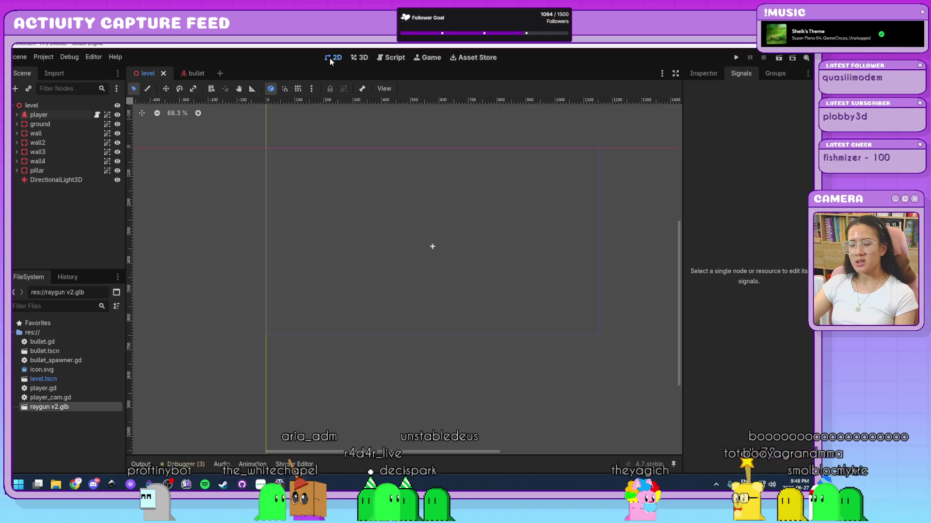
{"action": "left_click", "coordinate": [363, 58]}
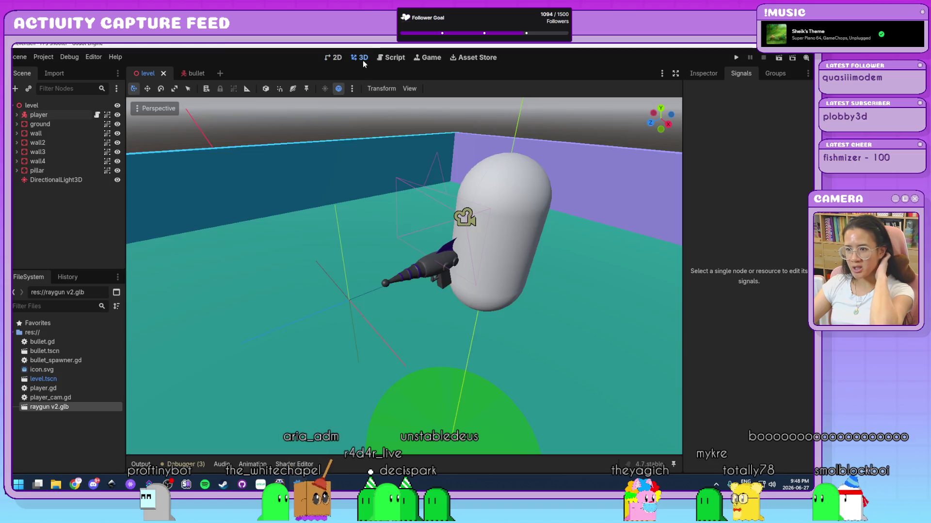
{"action": "scroll", "coordinate": [459, 274], "scroll_direction": "down", "scroll_amount": 5}
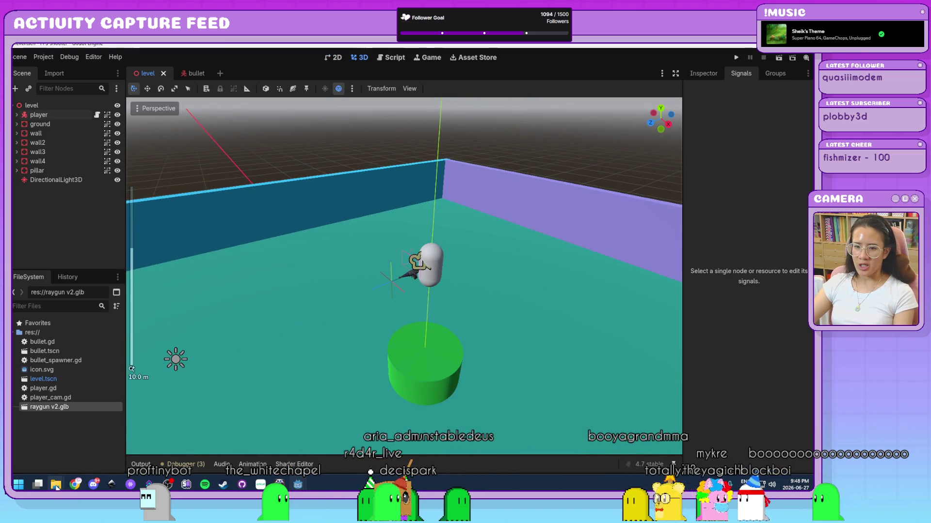
- Bring target.glb from the Intro to 3D FPS folder into the project's files
{"action": "mouse_move", "coordinate": [56, 485]}
{"action": "left_click", "coordinate": [146, 443]}
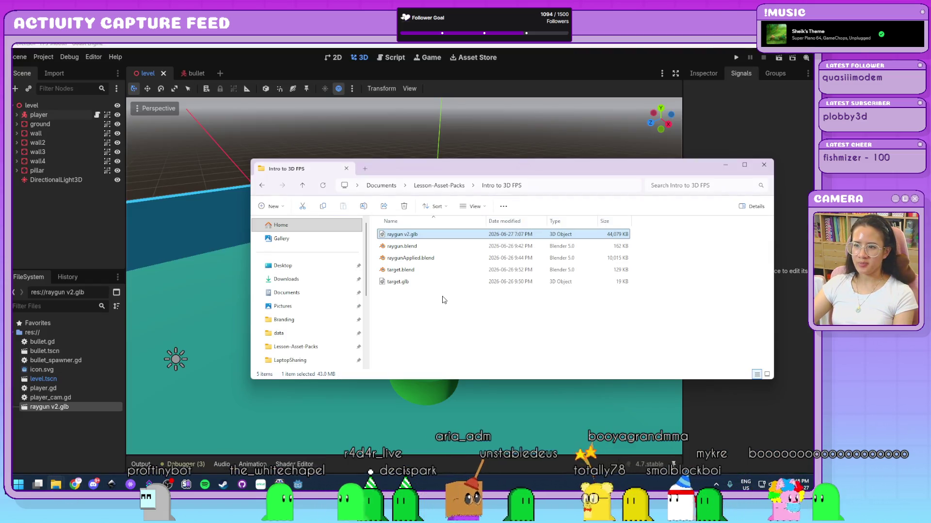
{"action": "left_click", "coordinate": [404, 285]}
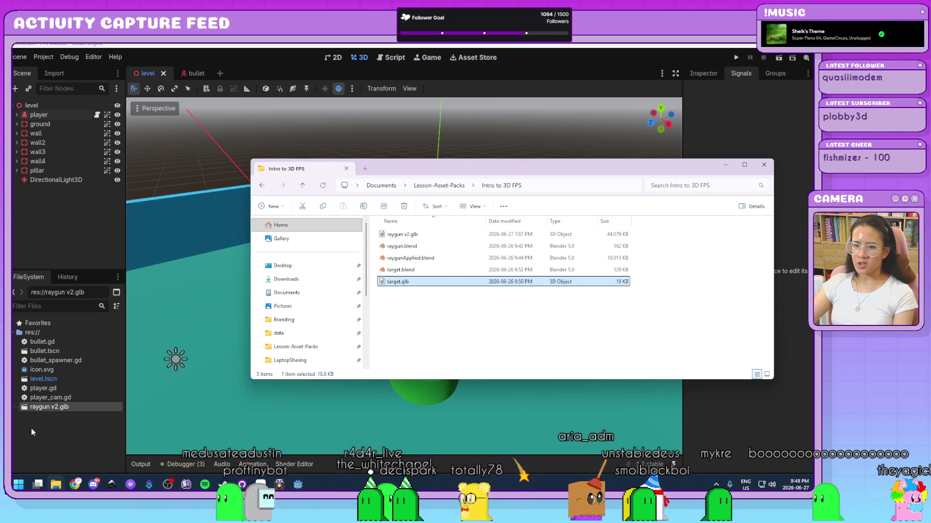
{"action": "left_click", "coordinate": [62, 210]}
{"action": "left_click", "coordinate": [56, 104]}
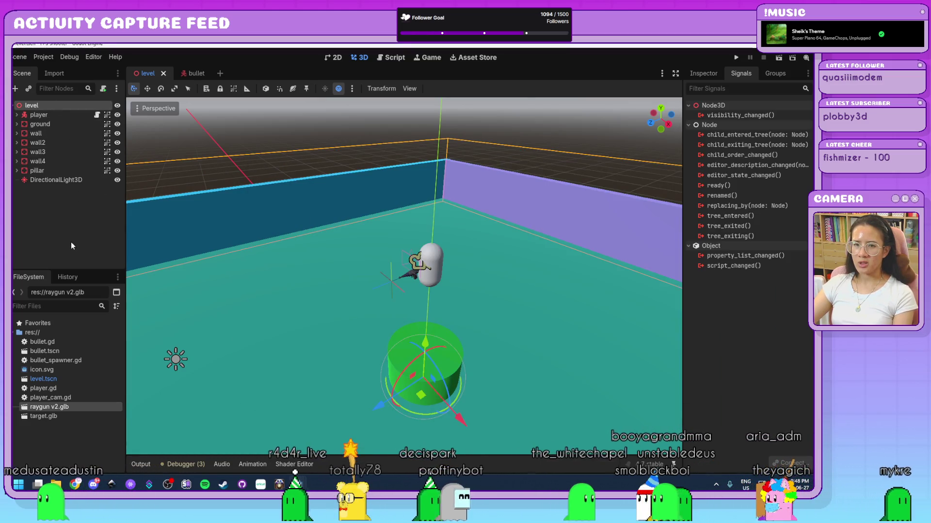
- Add an Area3D node to the level, then undo it
{"action": "left_click_drag", "start_coordinate": [487, 324], "coordinate": [383, 318]}
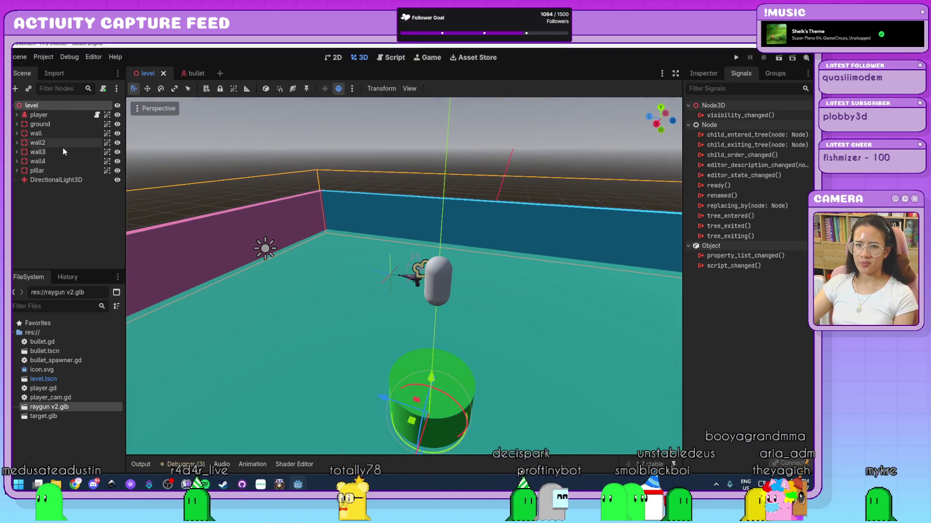
{"action": "key", "text": "ctrl+a"}
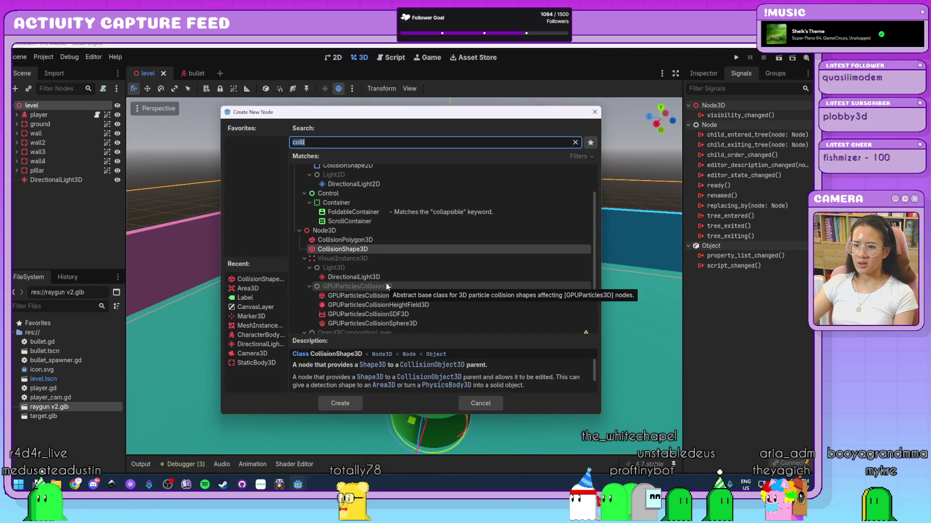
{"action": "left_click", "coordinate": [267, 288]}
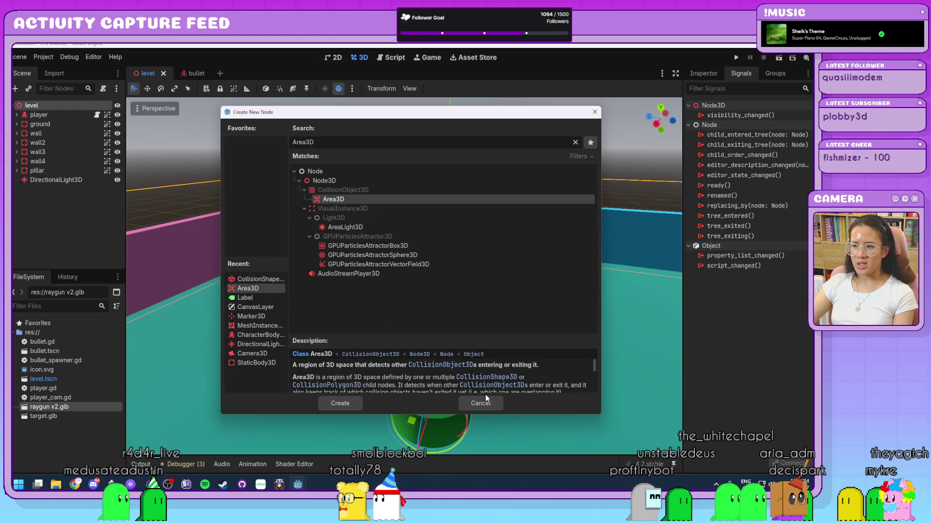
{"action": "left_click", "coordinate": [352, 405]}
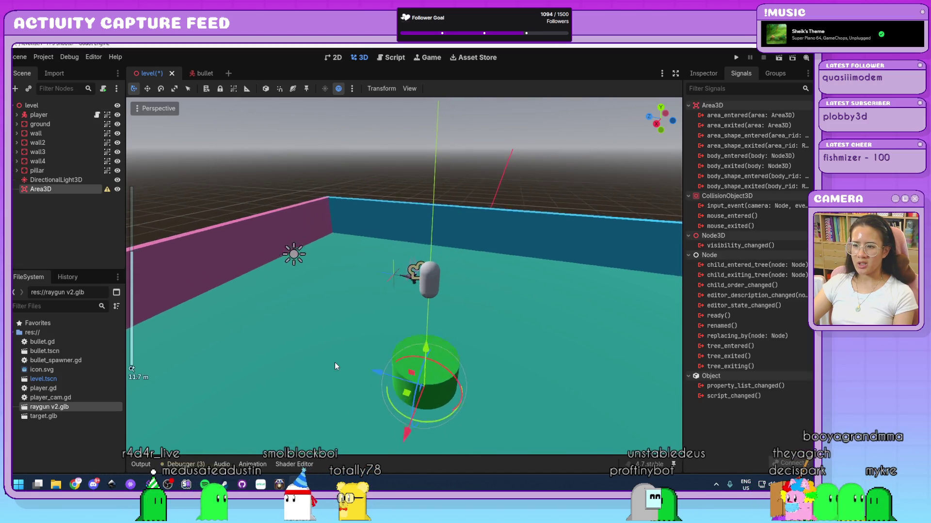
{"action": "scroll", "coordinate": [335, 366], "scroll_direction": "down", "scroll_amount": 2}
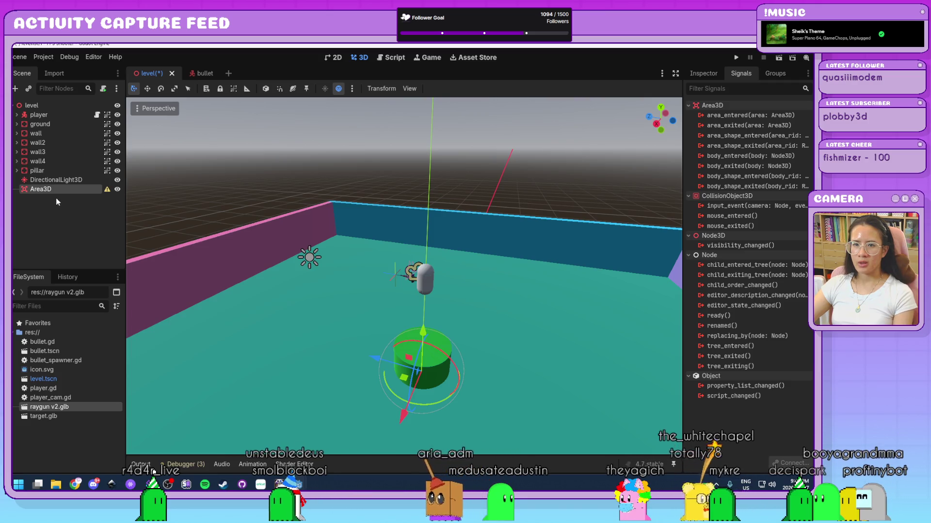
{"action": "key", "text": "ctrl+a"}
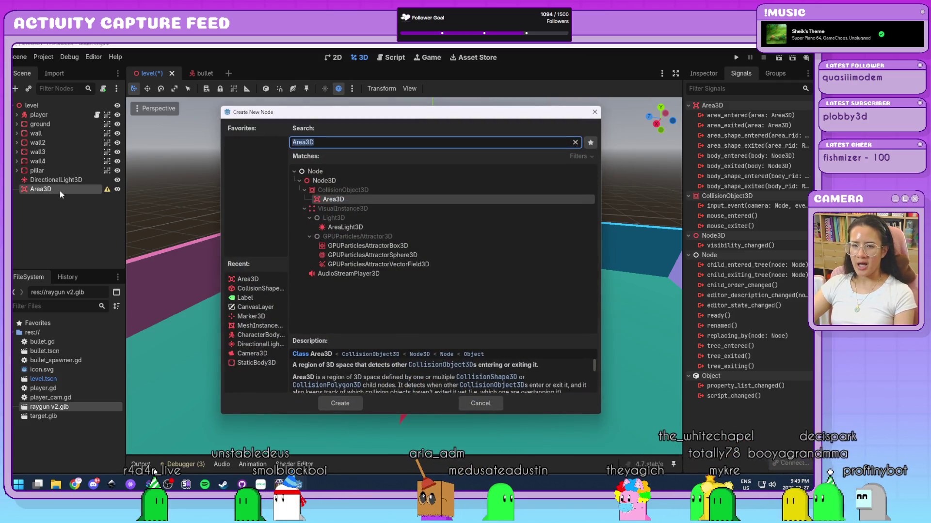
{"action": "left_click", "coordinate": [479, 404]}
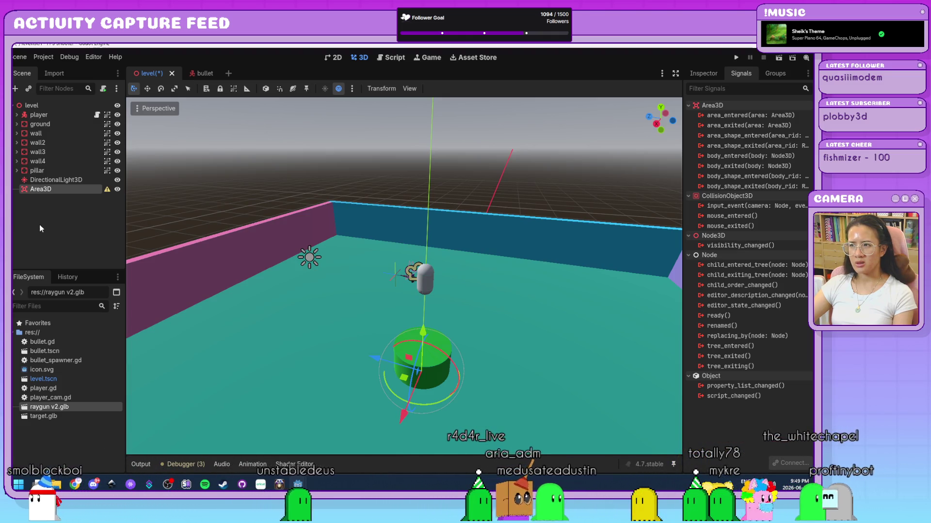
{"action": "key", "text": "ctrl+z"}
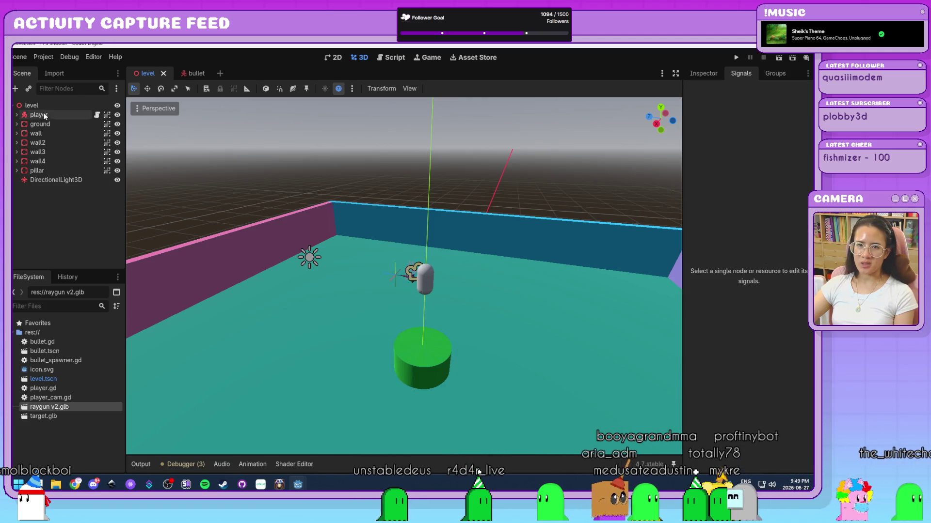
- Add a StaticBody3D under the level root by searching 'stat'
{"action": "left_click", "coordinate": [31, 105]}
{"action": "key", "text": "ctrl+a"}
{"action": "type", "text": "stat"}
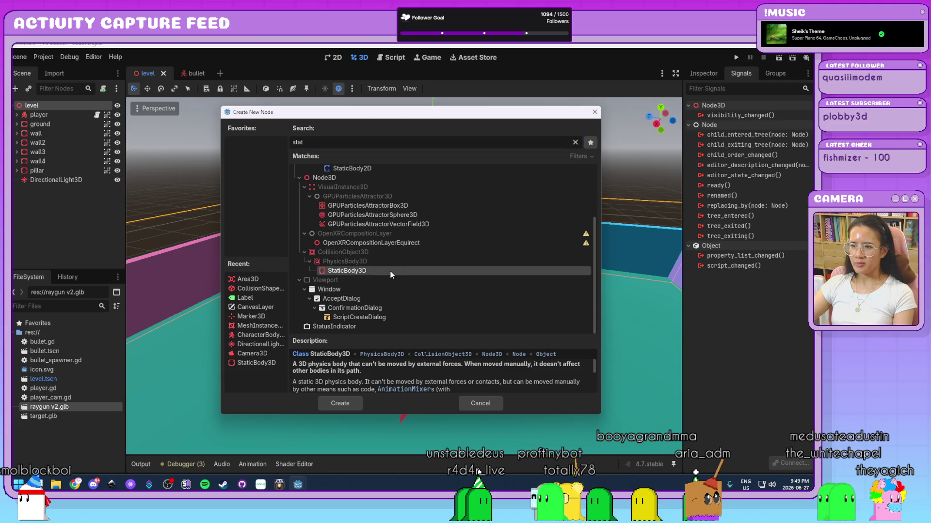
{"action": "double_click", "coordinate": [391, 271]}
{"action": "key", "text": "F2"}
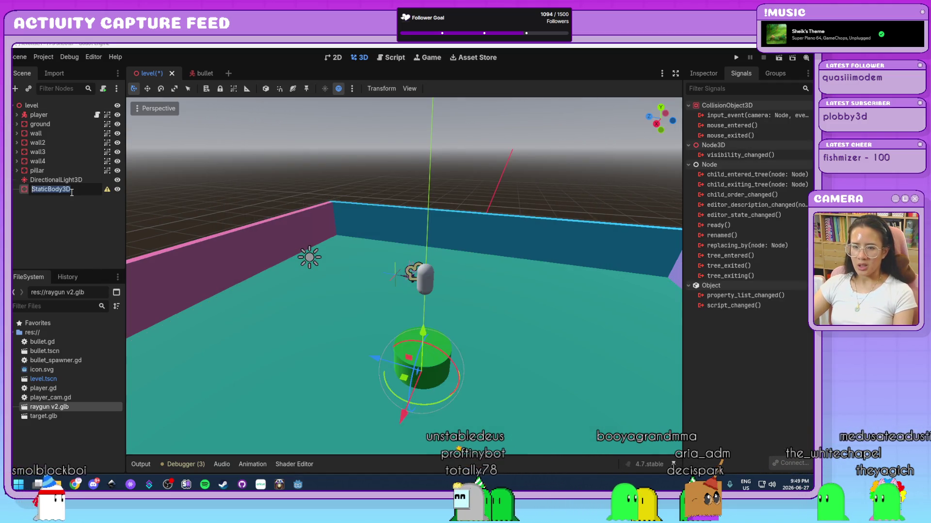
- Rename the StaticBody3D to 'target' and put the target.glb model inside it
{"action": "type", "text": "target"}
{"action": "key", "text": "Return"}
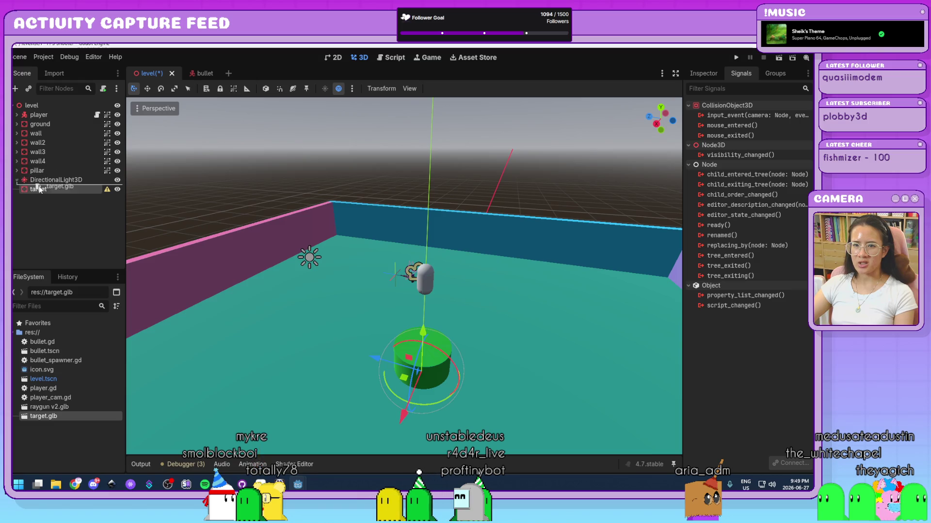
{"action": "left_click_drag", "start_coordinate": [42, 194], "coordinate": [42, 194]}
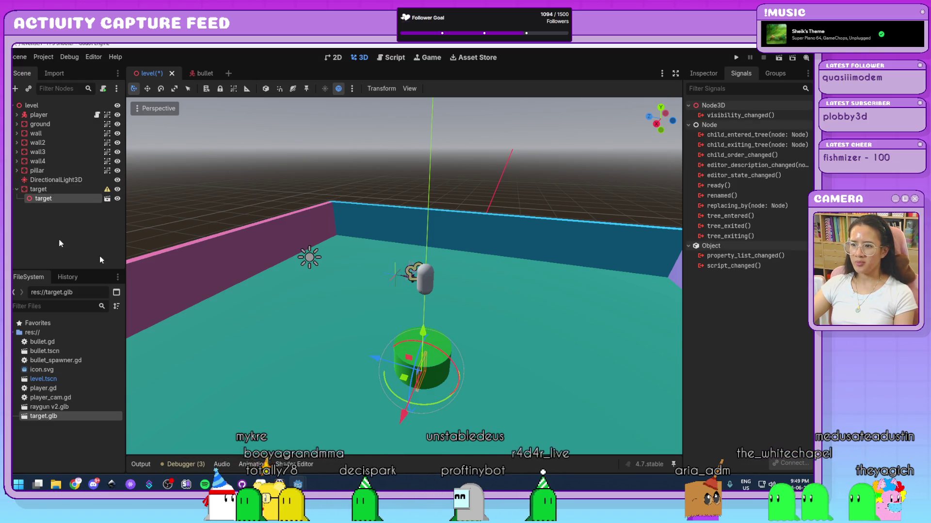
{"action": "scroll", "coordinate": [527, 332], "scroll_direction": "up", "scroll_amount": 3}
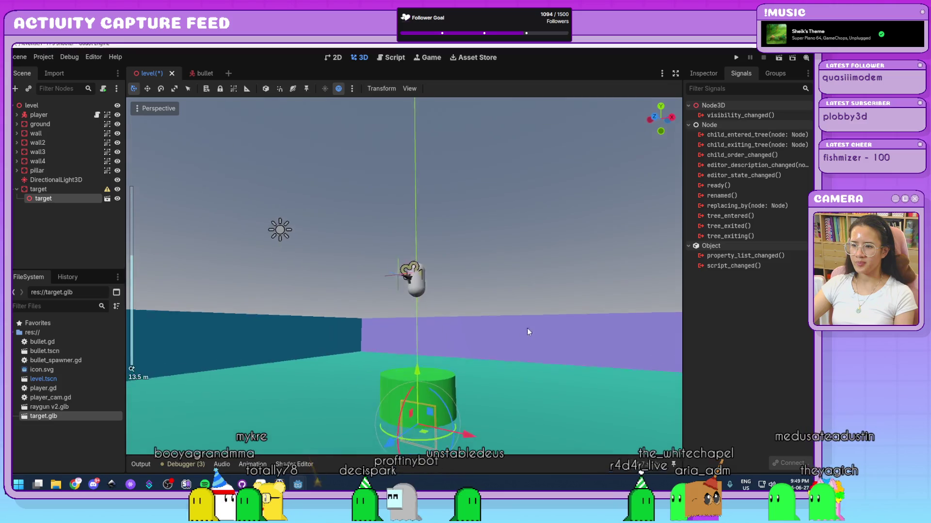
{"action": "left_click", "coordinate": [65, 189]}
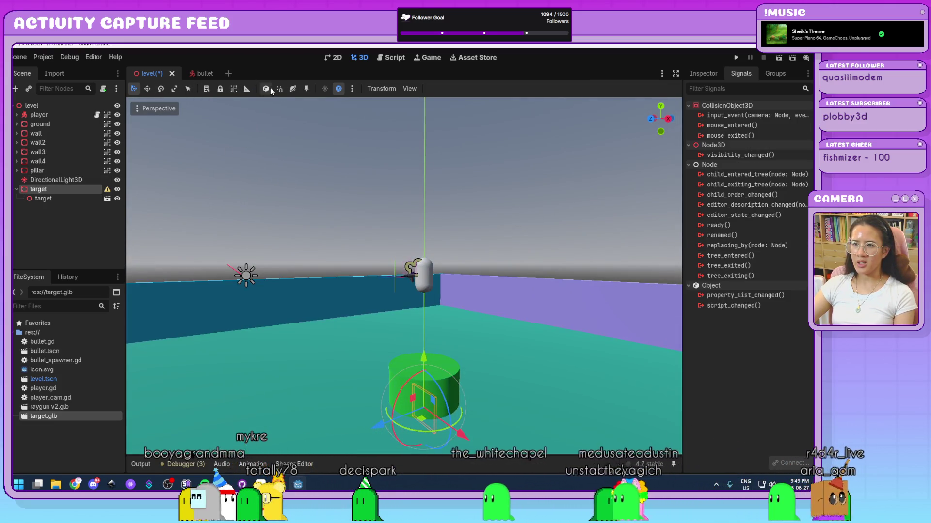
- Raise the target off the floor and frame it in the 3D view
{"action": "scroll", "coordinate": [383, 269], "scroll_direction": "down", "scroll_amount": 5}
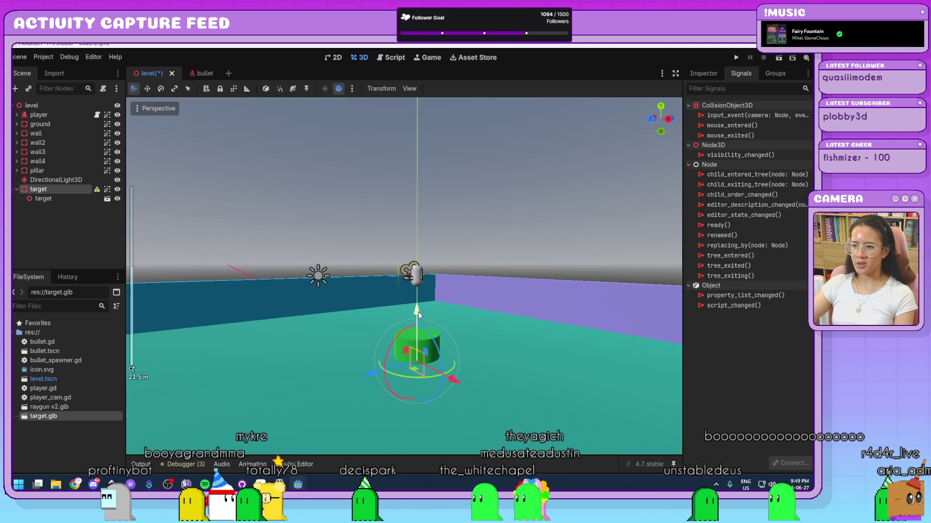
{"action": "left_click_drag", "start_coordinate": [418, 312], "coordinate": [421, 299]}
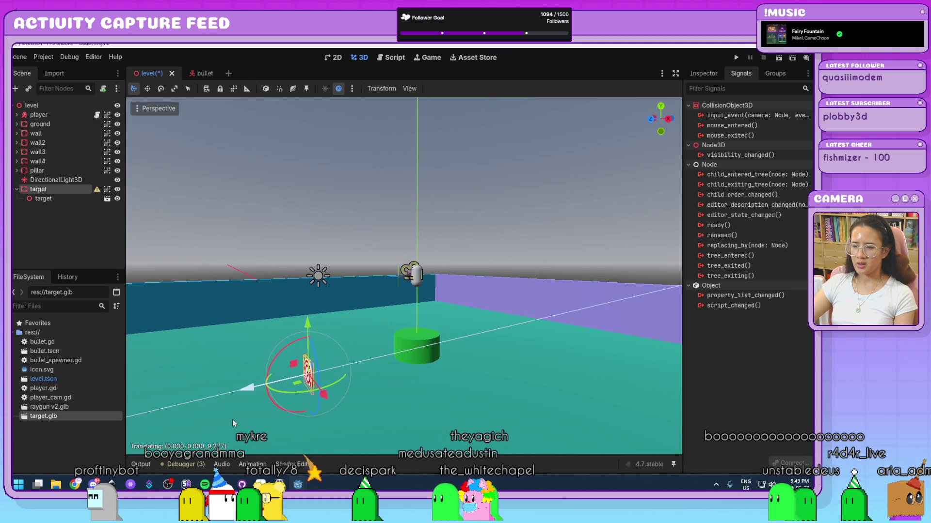
{"action": "left_click_drag", "start_coordinate": [258, 407], "coordinate": [333, 387]}
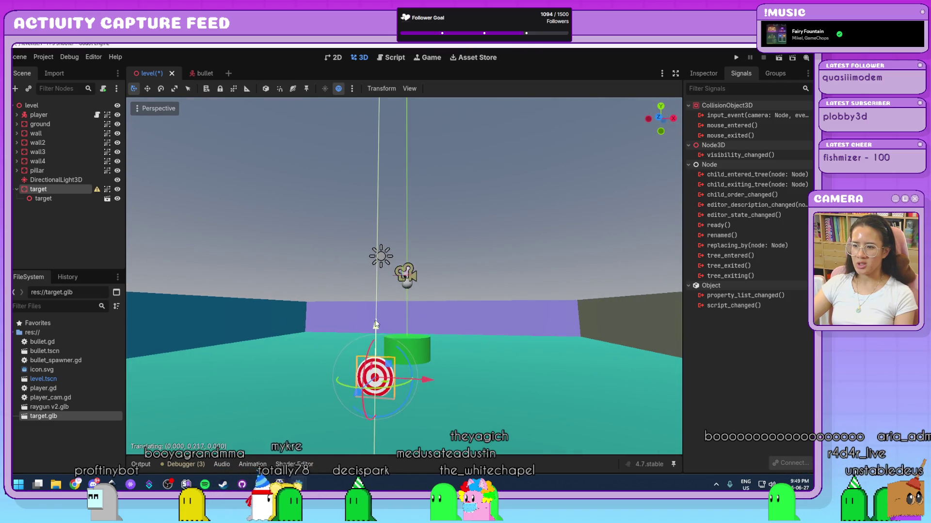
{"action": "left_click_drag", "start_coordinate": [376, 324], "coordinate": [377, 317]}
{"action": "left_click_drag", "start_coordinate": [470, 345], "coordinate": [321, 376]}
{"action": "scroll", "coordinate": [321, 376], "scroll_direction": "up", "scroll_amount": 2}
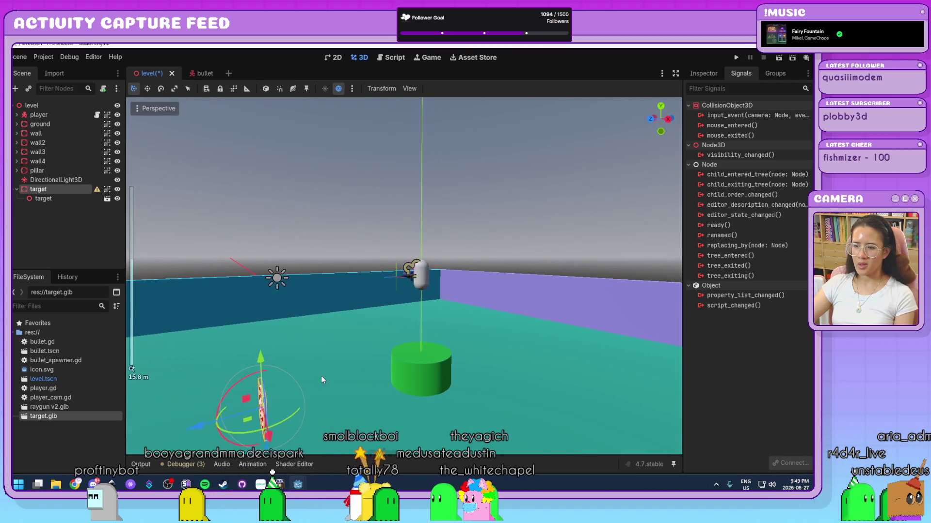
{"action": "scroll", "coordinate": [327, 373], "scroll_direction": "up", "scroll_amount": 10}
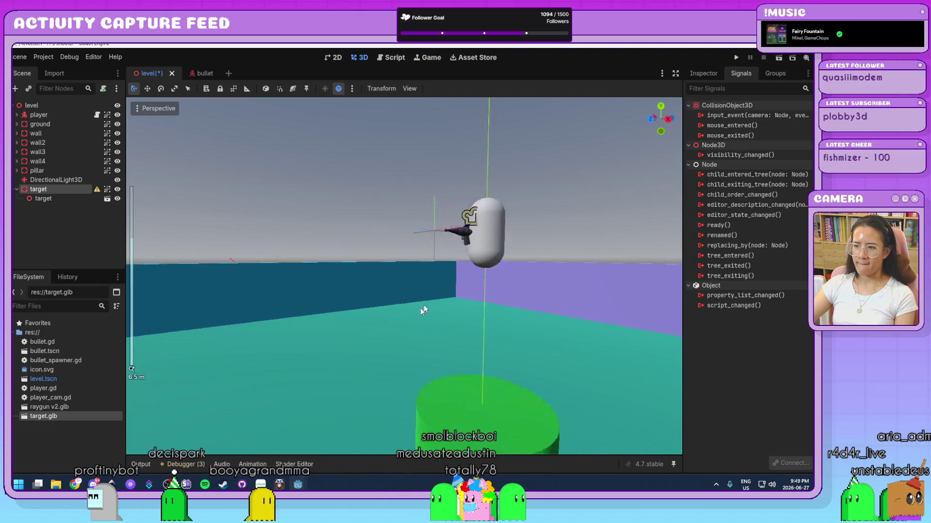
{"action": "key", "text": "f"}
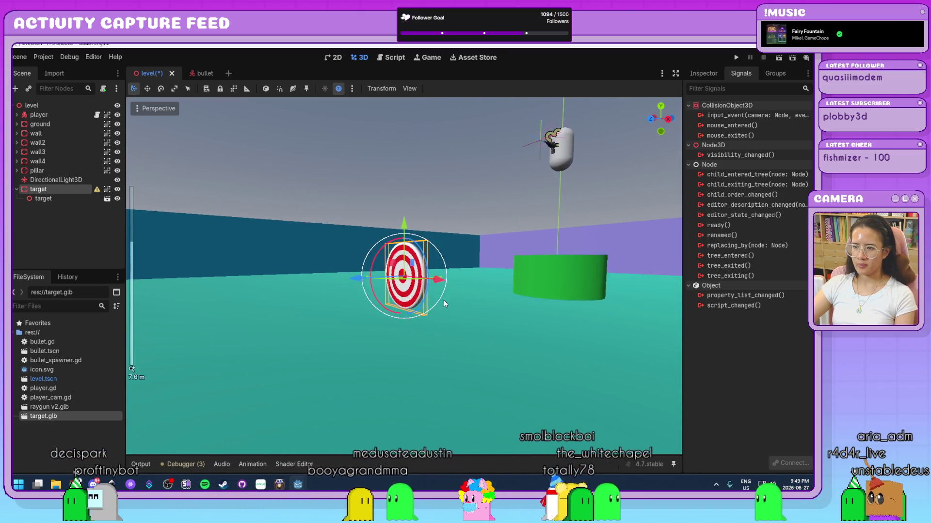
{"action": "left_click_drag", "start_coordinate": [444, 303], "coordinate": [473, 333]}
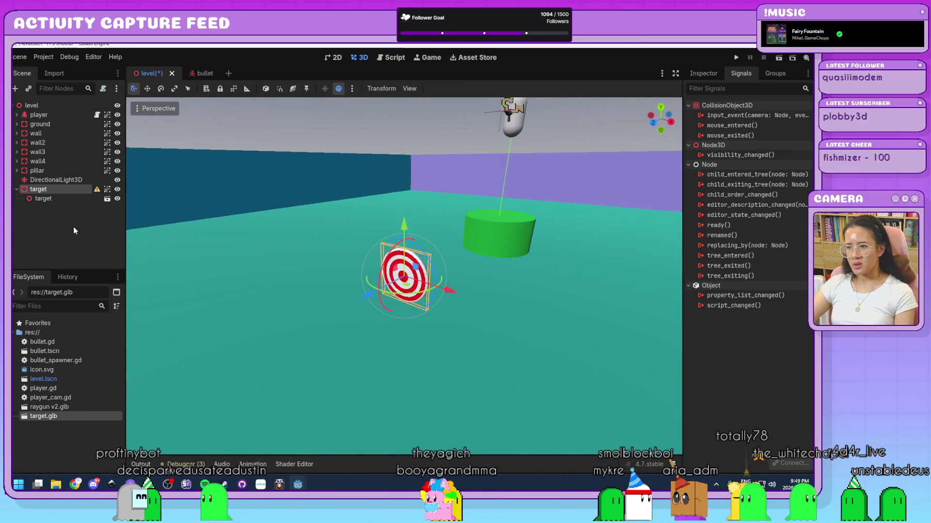
{"action": "key", "text": "ctrl+a"}
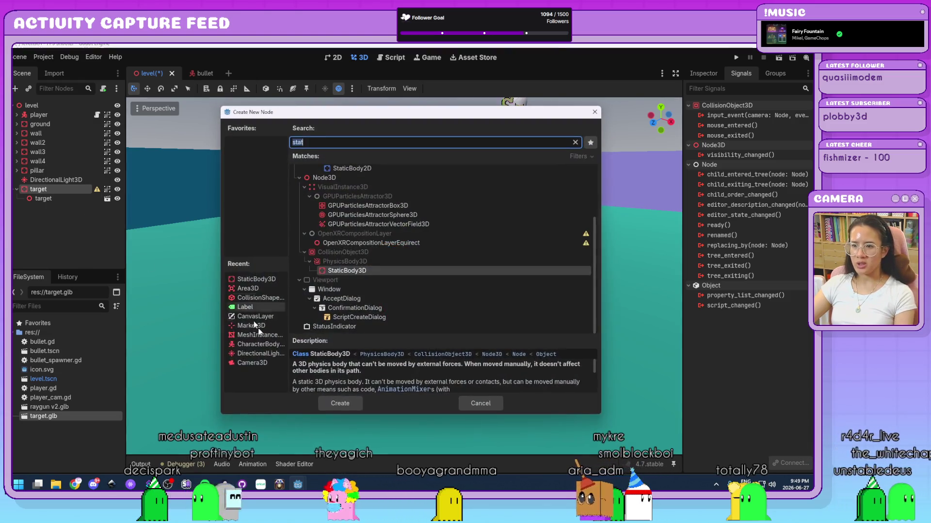
- Add a cylinder CollisionShape3D under target, rotated 90° on X
{"action": "double_click", "coordinate": [259, 299]}
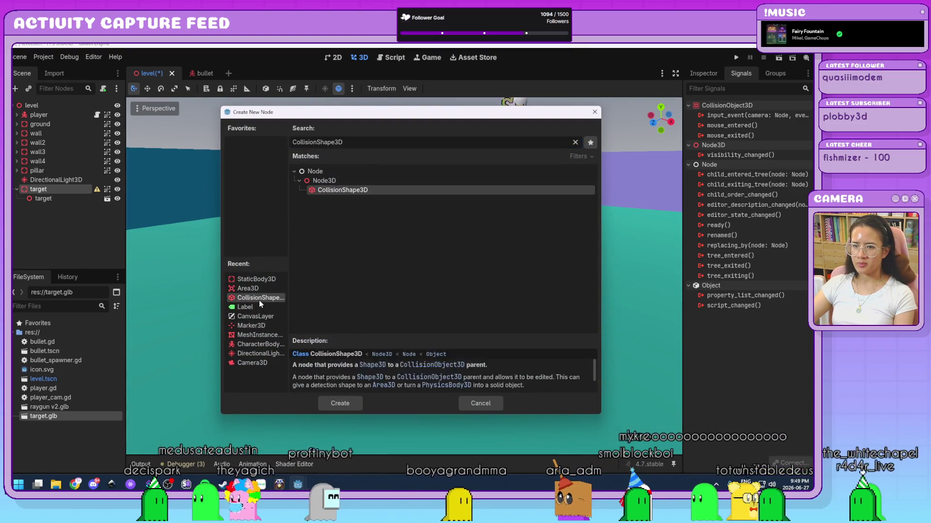
{"action": "left_click", "coordinate": [703, 73]}
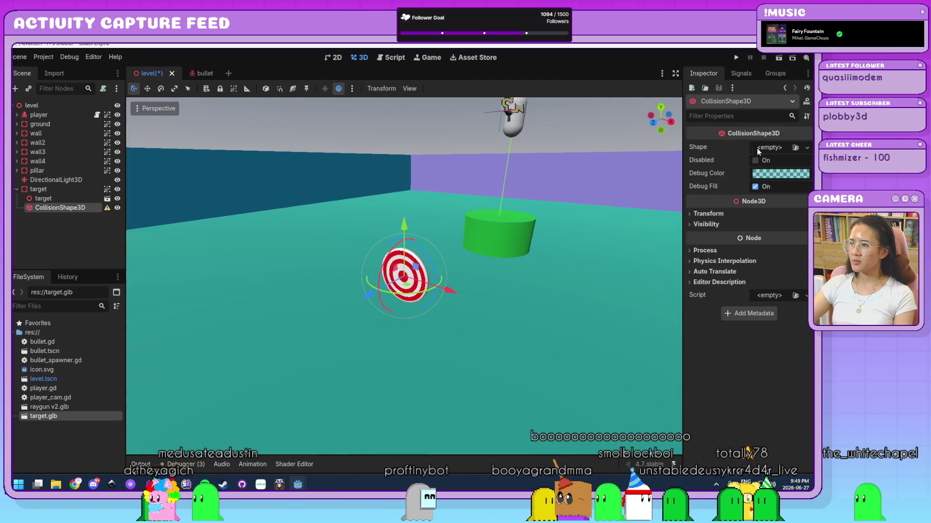
{"action": "left_click", "coordinate": [761, 148]}
{"action": "left_click", "coordinate": [758, 226]}
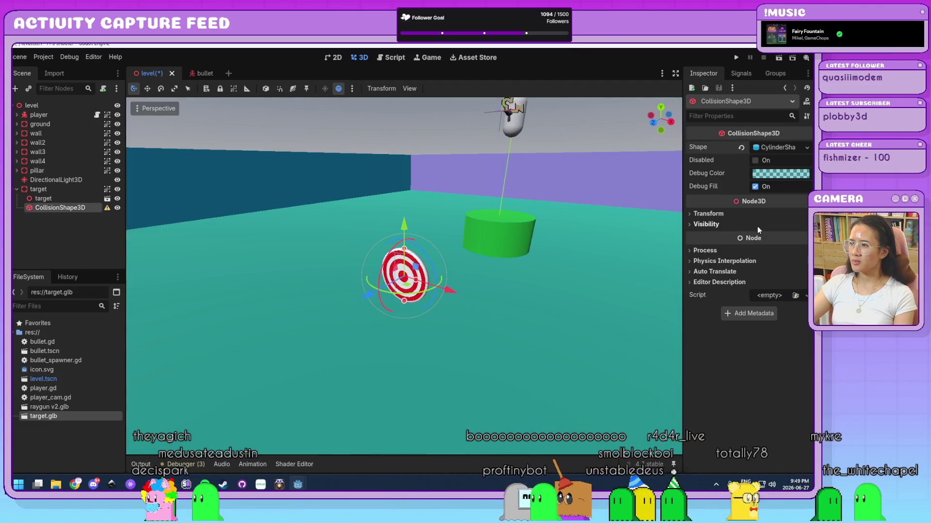
{"action": "left_click", "coordinate": [766, 150]}
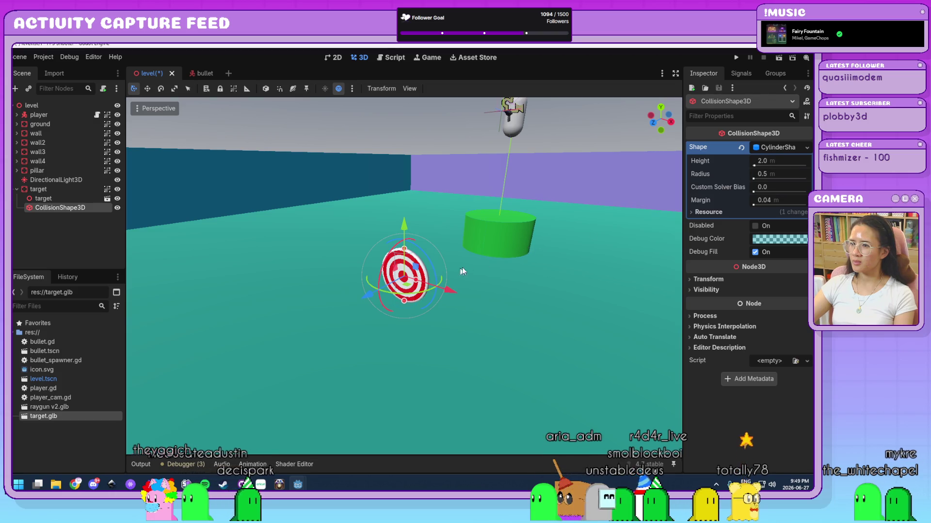
{"action": "left_click", "coordinate": [734, 280]}
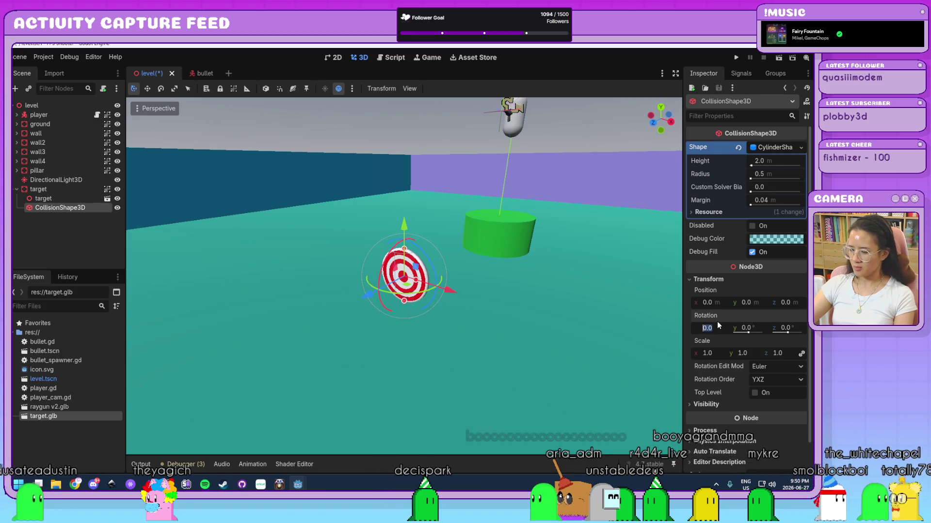
{"action": "key", "text": "Return"}
- Resize the collision cylinder to cover the target: 0.255 m tall, 0.932 m radius
{"action": "scroll", "coordinate": [431, 287], "scroll_direction": "up", "scroll_amount": 3}
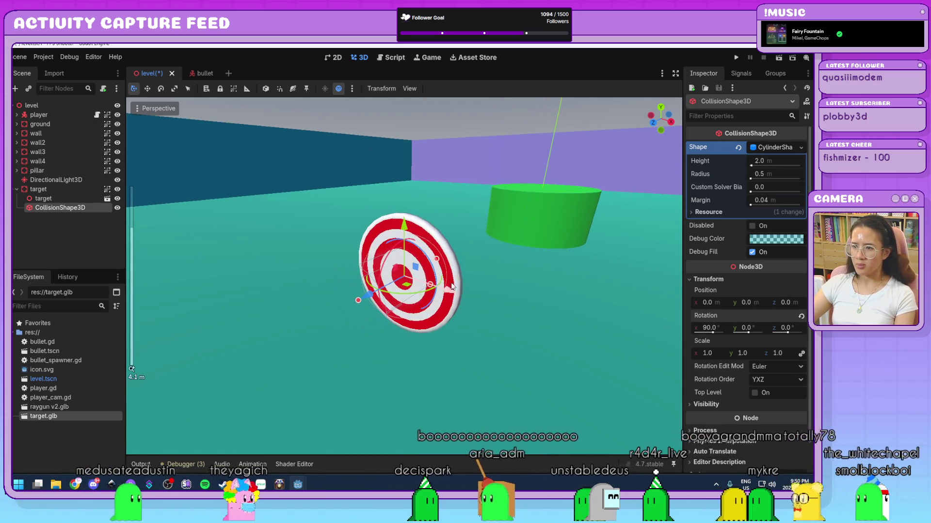
{"action": "left_click_drag", "start_coordinate": [431, 287], "coordinate": [456, 306]}
{"action": "left_click_drag", "start_coordinate": [358, 300], "coordinate": [401, 286]}
{"action": "left_click_drag", "start_coordinate": [434, 332], "coordinate": [391, 364]}
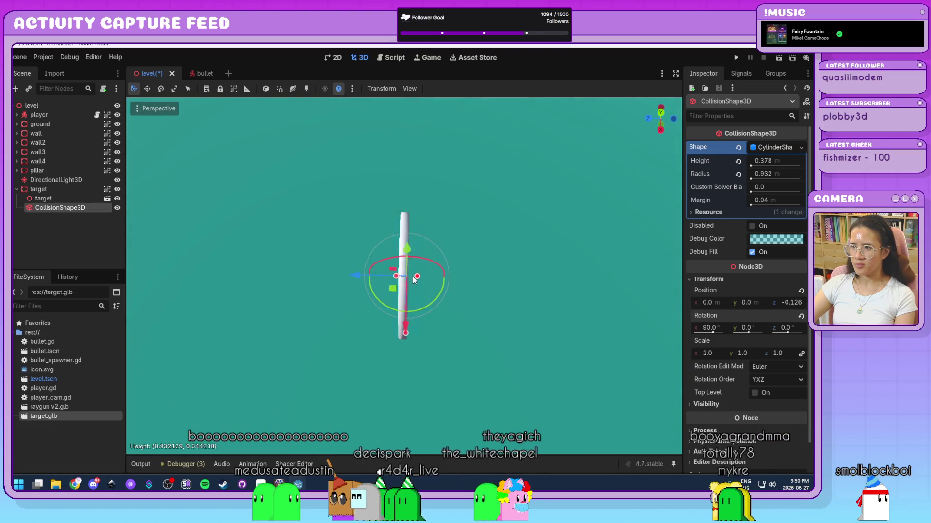
{"action": "left_click_drag", "start_coordinate": [412, 280], "coordinate": [412, 280]}
{"action": "mouse_move", "coordinate": [417, 276]}
{"action": "left_mouse_down"}
{"action": "mouse_move", "coordinate": [497, 252]}
{"action": "mouse_move", "coordinate": [395, 304]}
{"action": "mouse_move", "coordinate": [417, 320]}
{"action": "mouse_move", "coordinate": [473, 300]}
{"action": "left_mouse_up"}
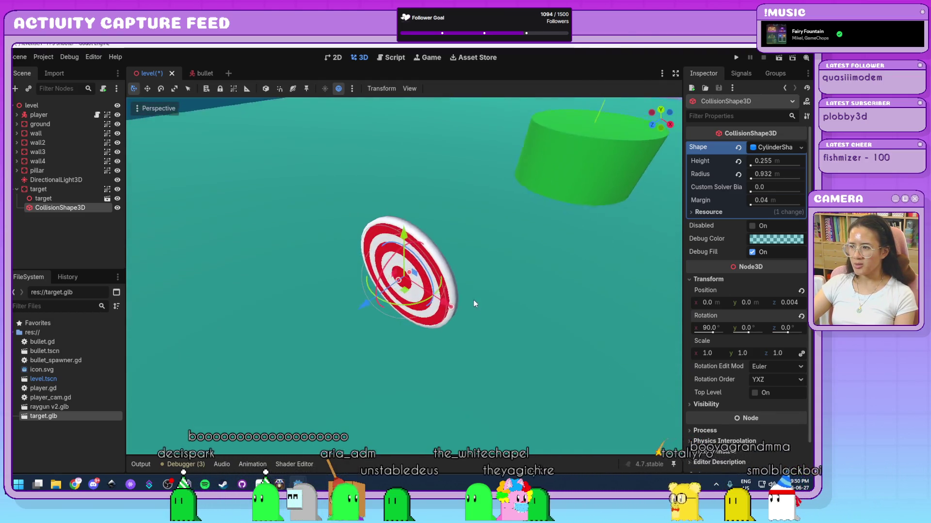
- Change the collision shape's debug colour from teal to purple
{"action": "left_click", "coordinate": [773, 238]}
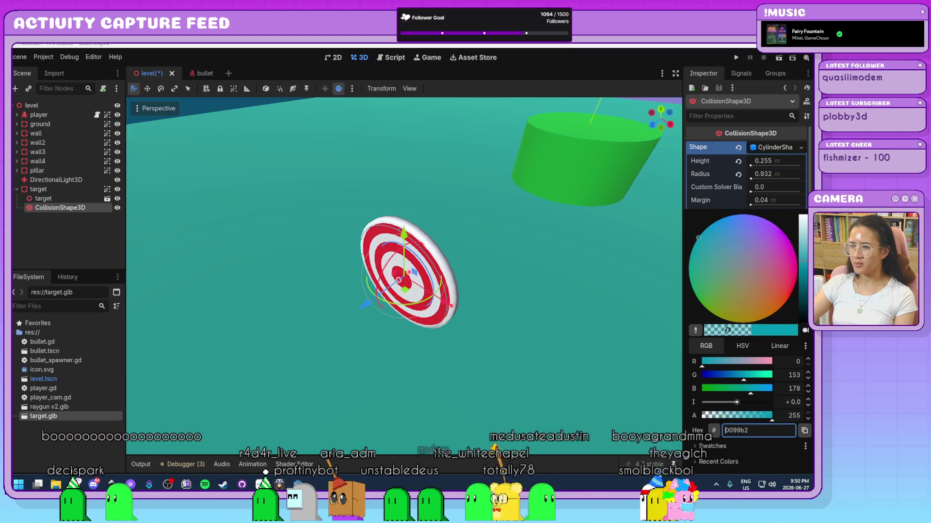
{"action": "left_click", "coordinate": [707, 310]}
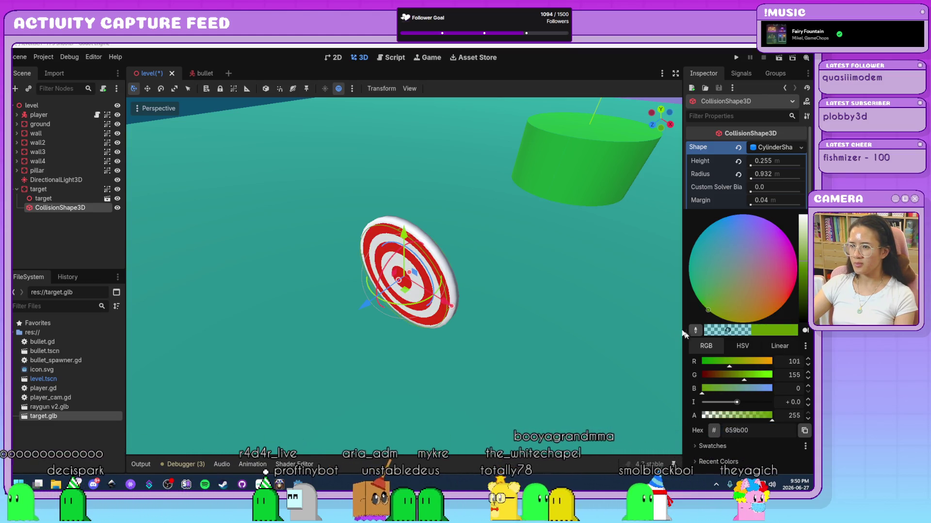
{"action": "left_click_drag", "start_coordinate": [684, 334], "coordinate": [624, 254]}
{"action": "left_click_drag", "start_coordinate": [633, 189], "coordinate": [787, 165]}
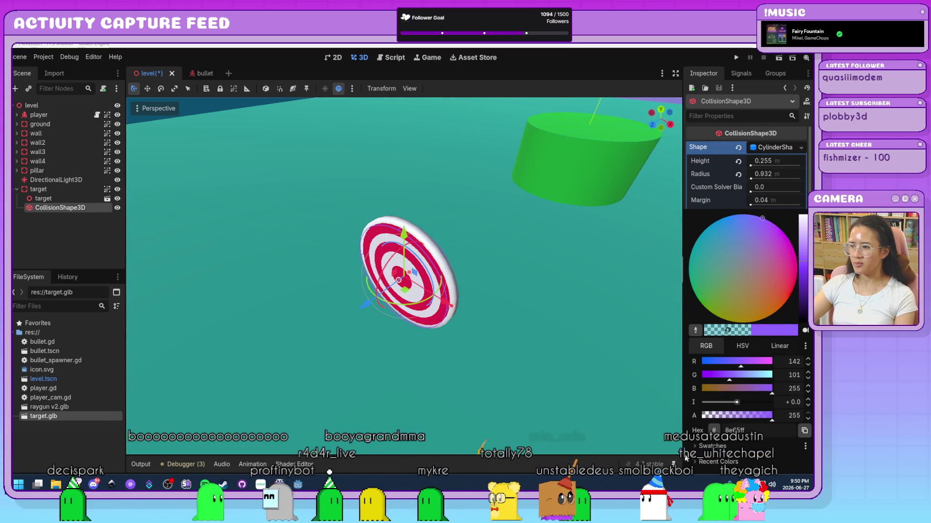
{"action": "left_click", "coordinate": [687, 184]}
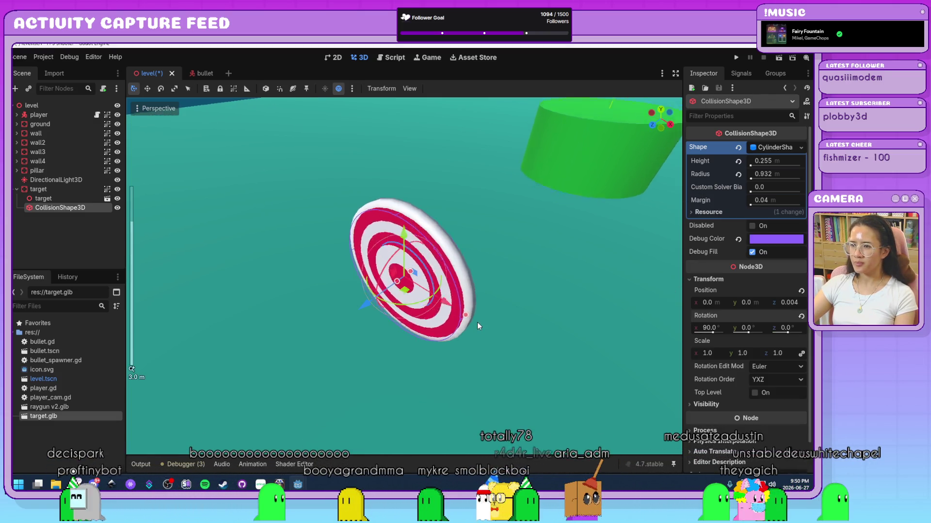
{"action": "scroll", "coordinate": [477, 322], "scroll_direction": "up", "scroll_amount": 3}
{"action": "scroll", "coordinate": [568, 347], "scroll_direction": "down", "scroll_amount": 2}
{"action": "mouse_move", "coordinate": [568, 347]}
{"action": "left_mouse_down"}
{"action": "mouse_move", "coordinate": [480, 373]}
{"action": "mouse_move", "coordinate": [543, 327]}
{"action": "mouse_move", "coordinate": [625, 306]}
{"action": "mouse_move", "coordinate": [519, 295]}
{"action": "mouse_move", "coordinate": [571, 300]}
{"action": "mouse_move", "coordinate": [543, 291]}
{"action": "left_mouse_up"}
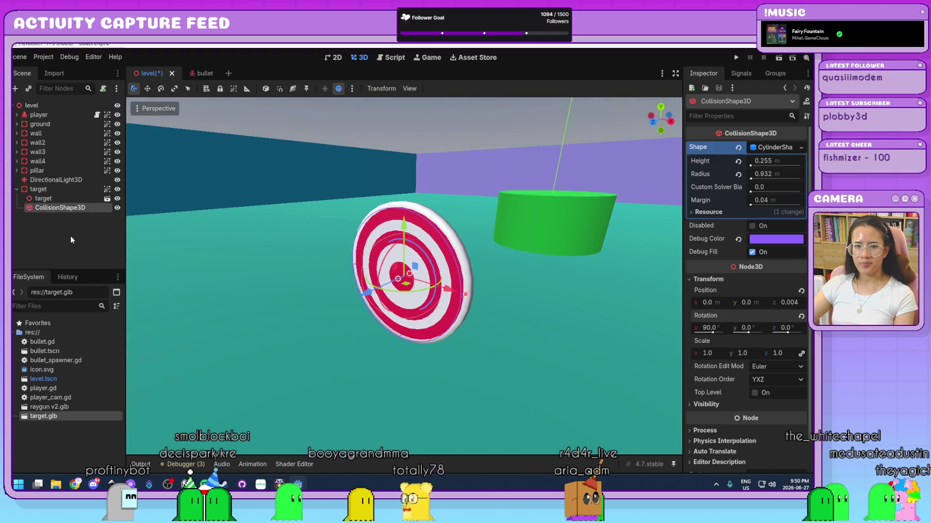
- Add an Area3D child under target and rename it targetHitbox
{"action": "left_click", "coordinate": [57, 190]}
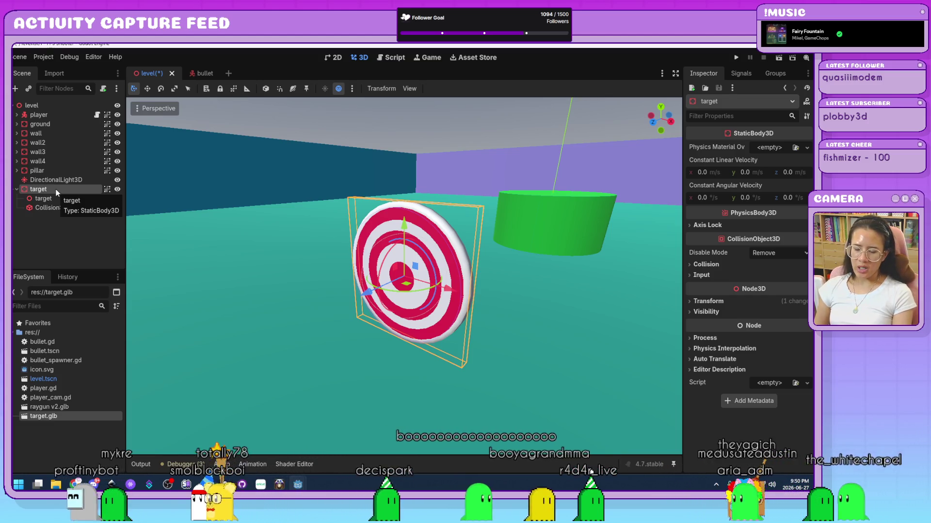
{"action": "key", "text": "ctrl+a"}
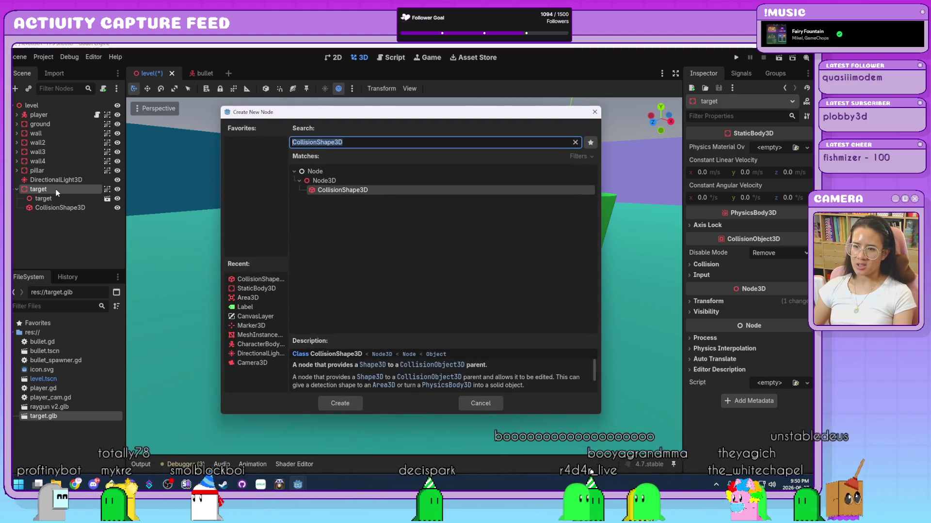
{"action": "double_click", "coordinate": [261, 299]}
{"action": "left_click_drag", "start_coordinate": [534, 312], "coordinate": [493, 335]}
{"action": "scroll", "coordinate": [493, 334], "scroll_direction": "down", "scroll_amount": 2}
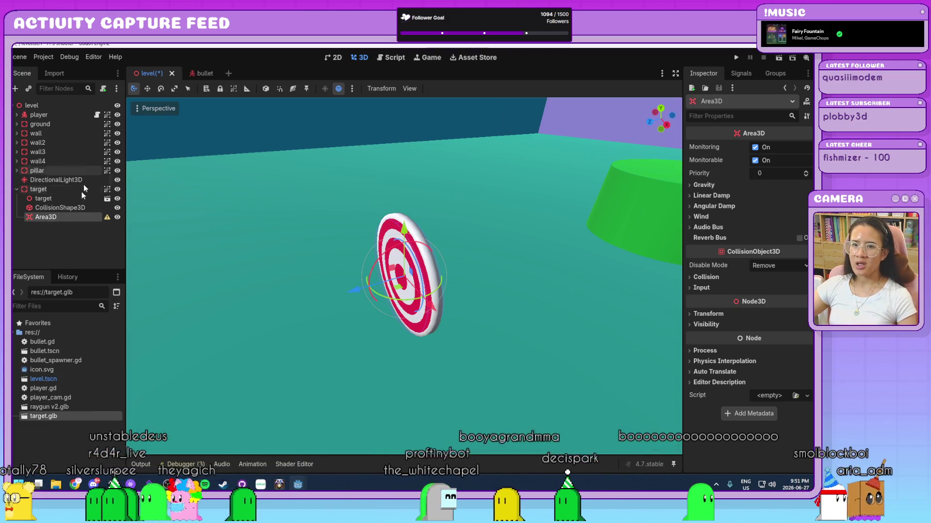
{"action": "double_click", "coordinate": [58, 217]}
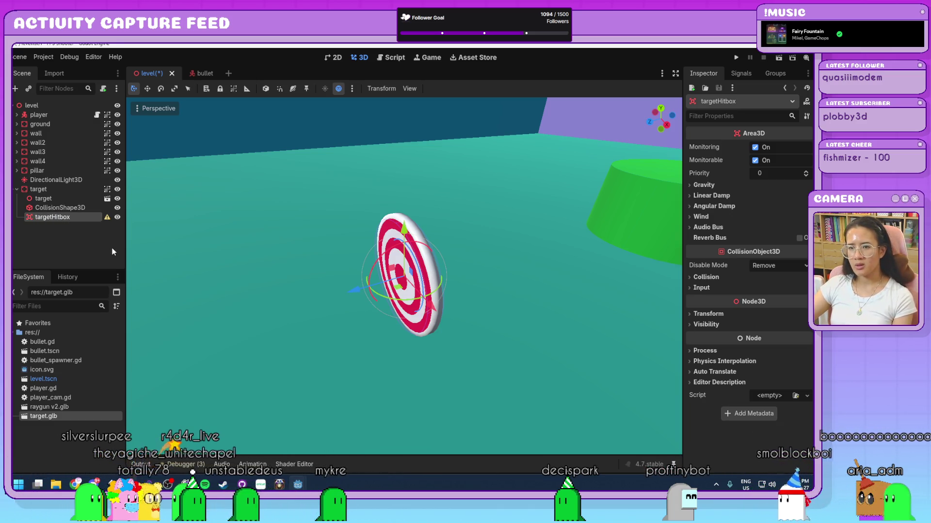
{"action": "key", "text": "ctrl+a"}
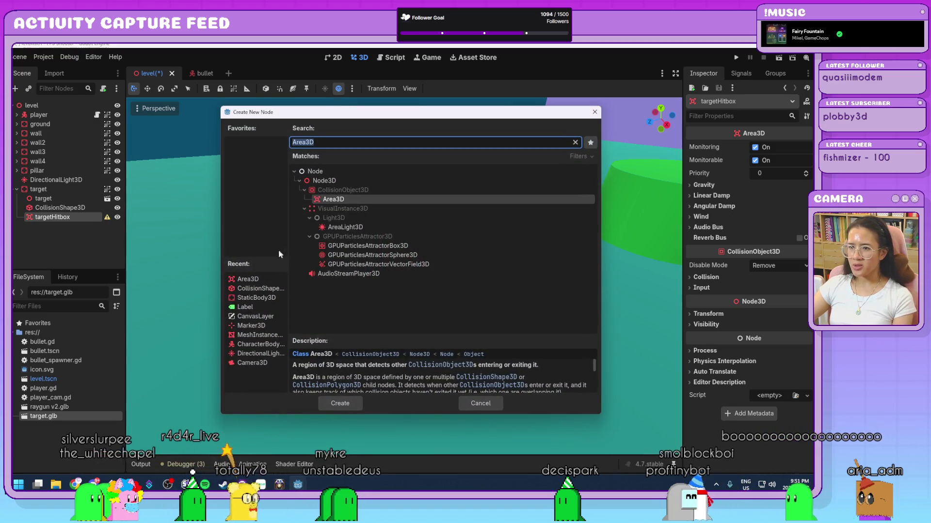
- Add a CollisionShape3D under targetHitbox with a cylinder shape rotated 90° on X
{"action": "type", "text": "cy"}
{"action": "key", "text": "BackSpace"}
{"action": "key", "text": "BackSpace"}
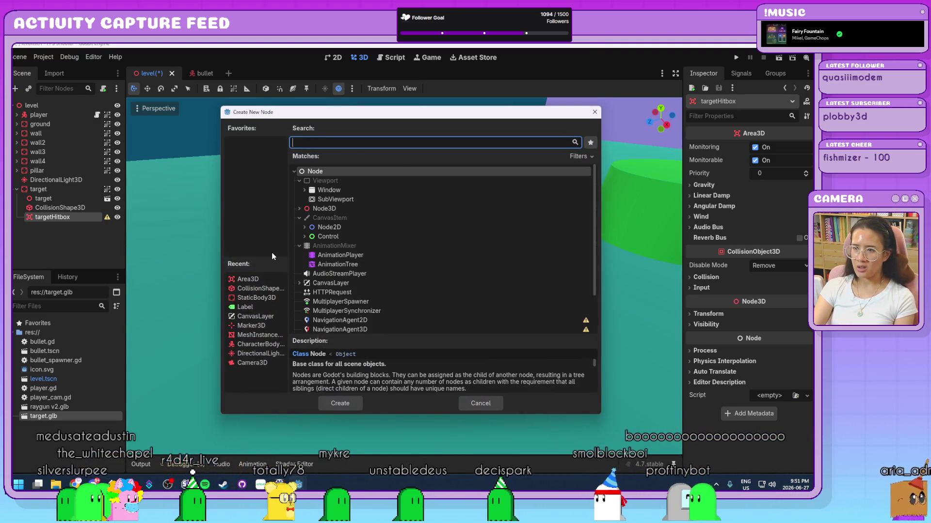
{"action": "type", "text": "coll"}
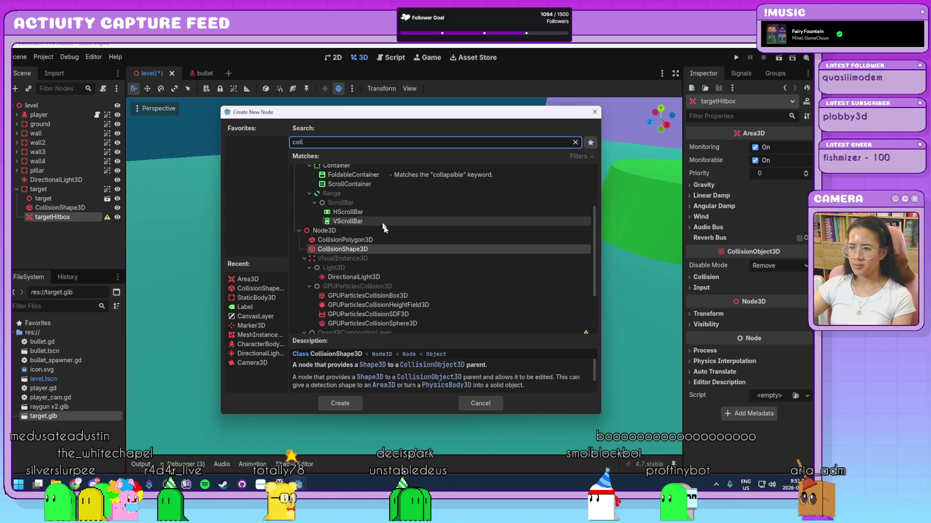
{"action": "double_click", "coordinate": [376, 249]}
{"action": "left_click", "coordinate": [770, 148]}
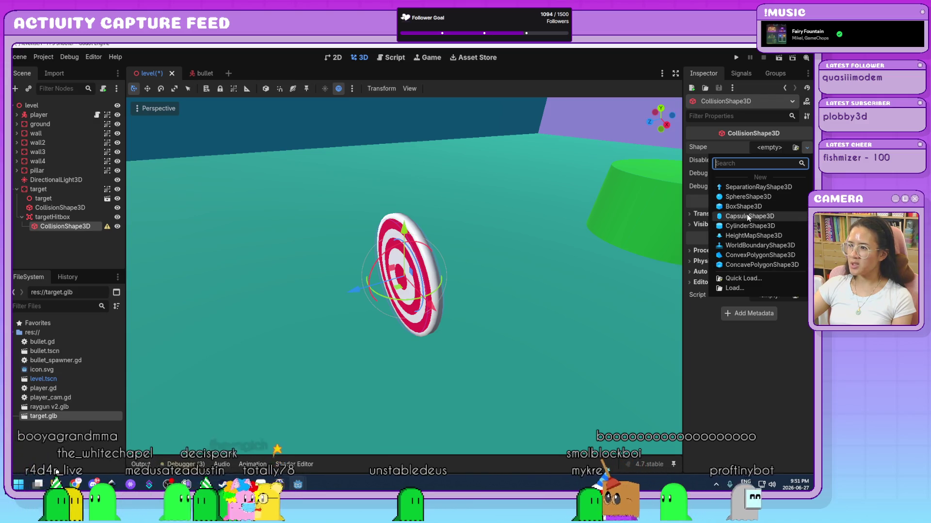
{"action": "left_click", "coordinate": [746, 226]}
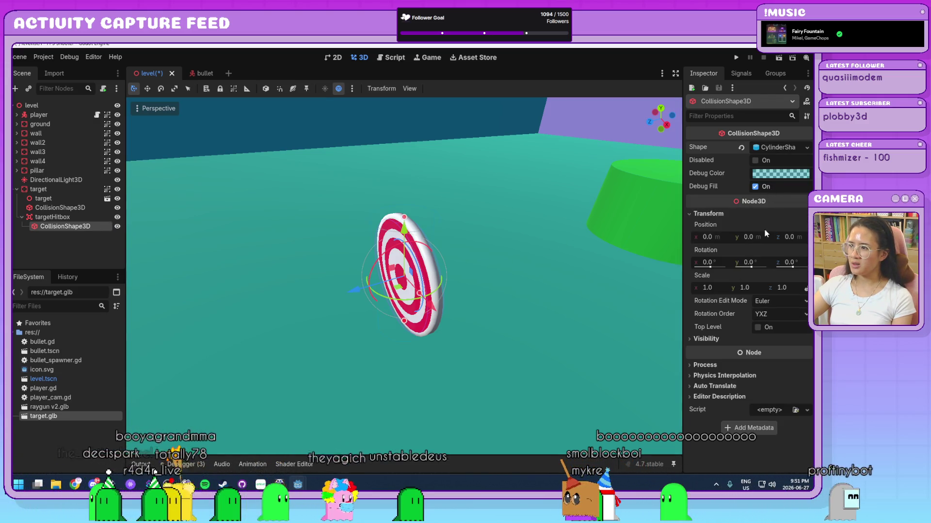
{"action": "left_click", "coordinate": [712, 263]}
{"action": "type", "text": "90"}
{"action": "key", "text": "Return"}
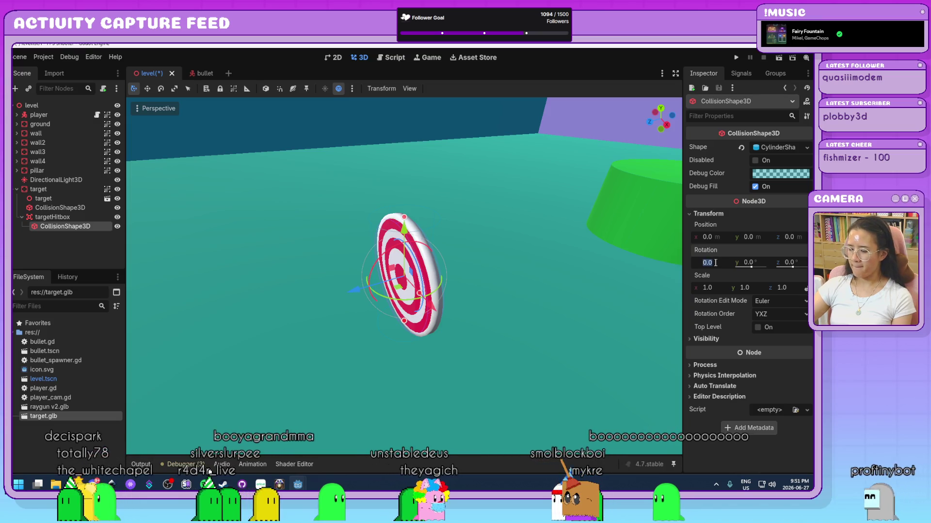
- Inspect the hitbox cylinder from the side view and an angled view
{"action": "scroll", "coordinate": [429, 255], "scroll_direction": "up", "scroll_amount": 5}
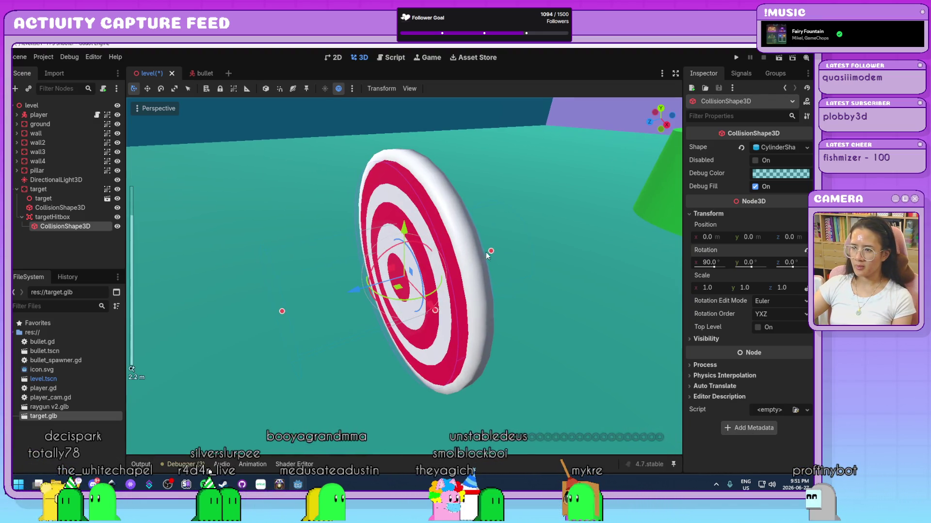
{"action": "key", "text": "KP_3"}
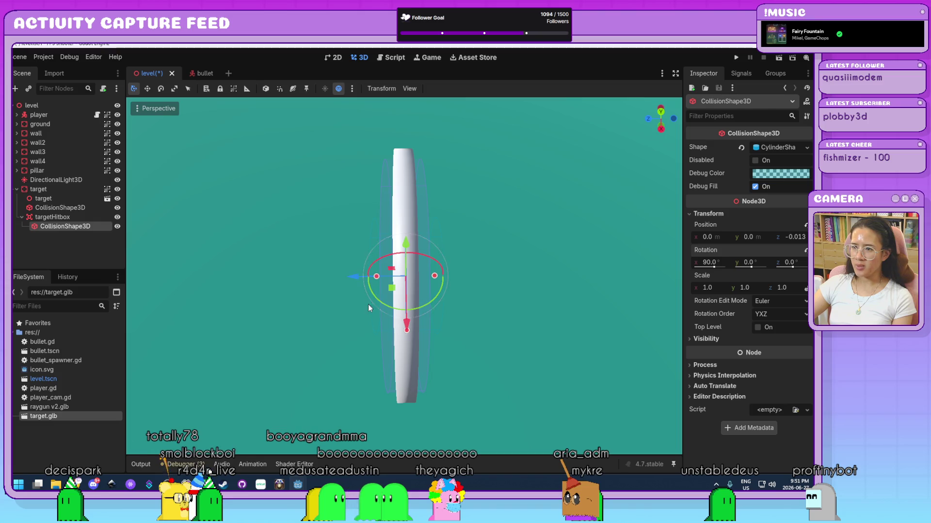
{"action": "mouse_move", "coordinate": [368, 305]}
{"action": "left_mouse_down"}
{"action": "mouse_move", "coordinate": [498, 244]}
{"action": "mouse_move", "coordinate": [416, 131]}
{"action": "mouse_move", "coordinate": [449, 303]}
{"action": "mouse_move", "coordinate": [522, 341]}
{"action": "mouse_move", "coordinate": [496, 334]}
{"action": "mouse_move", "coordinate": [502, 339]}
{"action": "mouse_move", "coordinate": [544, 308]}
{"action": "mouse_move", "coordinate": [447, 295]}
{"action": "mouse_move", "coordinate": [402, 338]}
{"action": "mouse_move", "coordinate": [488, 367]}
{"action": "mouse_move", "coordinate": [523, 358]}
{"action": "left_mouse_up"}
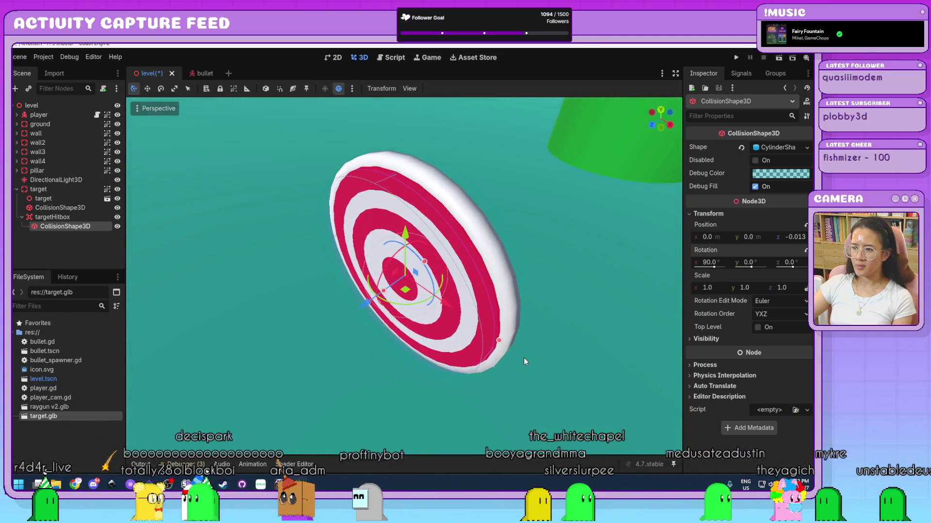
{"action": "left_click", "coordinate": [531, 394]}
{"action": "scroll", "coordinate": [531, 395], "scroll_direction": "down", "scroll_amount": 4}
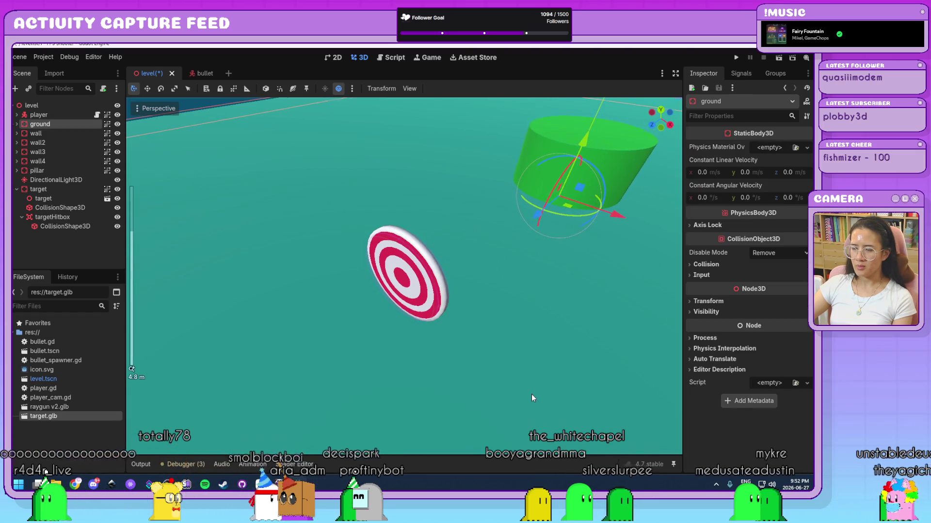
- Attach a new script res://target.gd to the target body
{"action": "mouse_move", "coordinate": [532, 395]}
{"action": "left_mouse_down"}
{"action": "mouse_move", "coordinate": [506, 307]}
{"action": "mouse_move", "coordinate": [457, 297]}
{"action": "mouse_move", "coordinate": [557, 376]}
{"action": "left_mouse_up"}
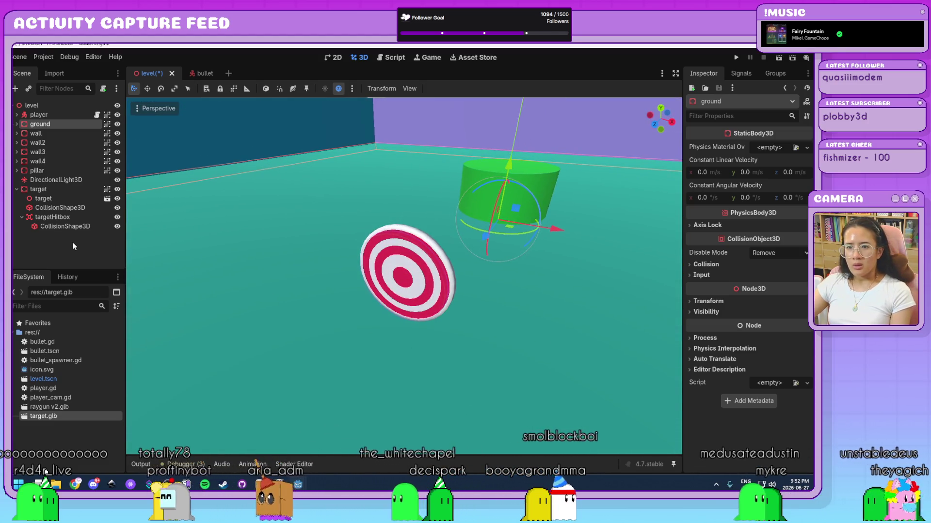
{"action": "left_click", "coordinate": [71, 190]}
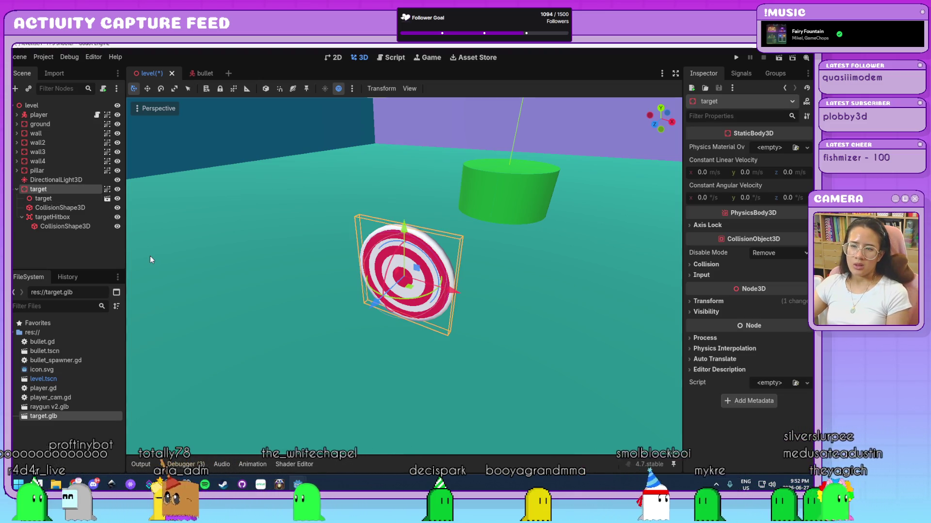
{"action": "left_click", "coordinate": [106, 88]}
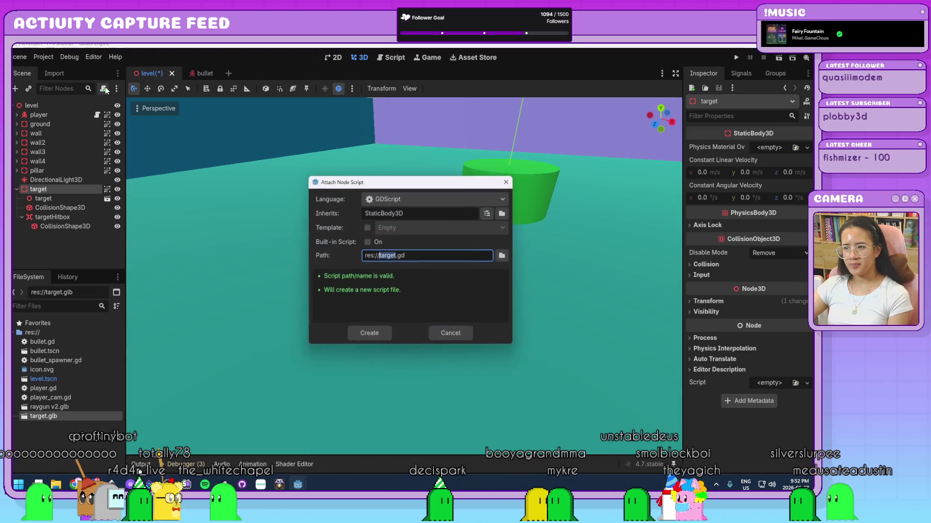
{"action": "left_click", "coordinate": [369, 333]}
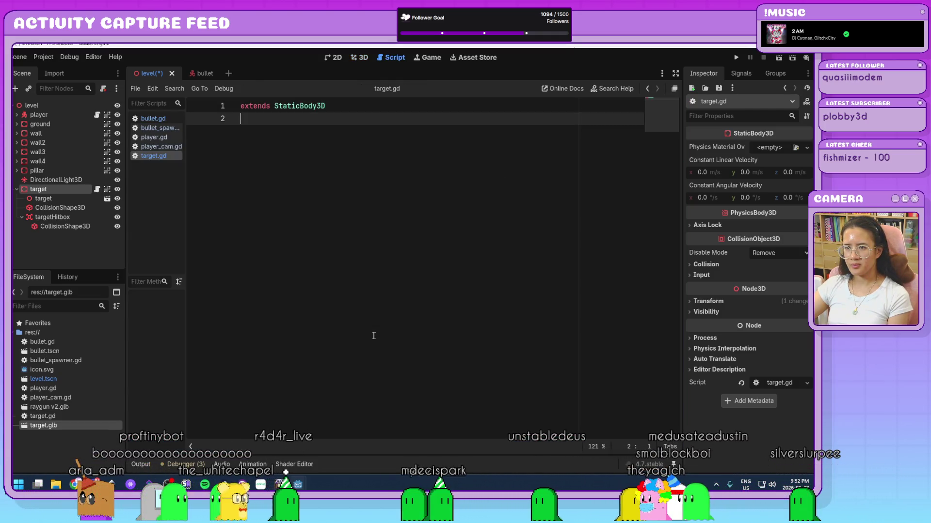
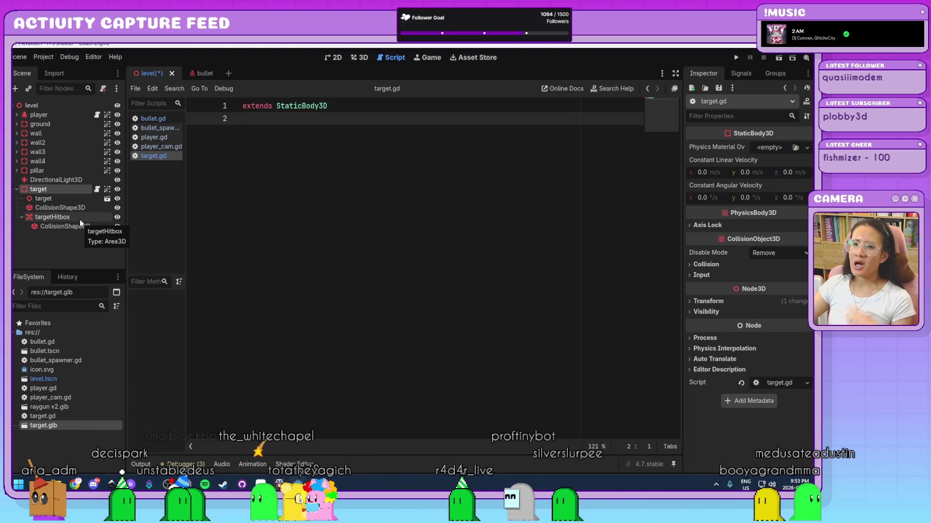
- Select targetHitbox, list its Node signals, and start connecting body_entered
{"action": "left_click", "coordinate": [79, 219]}
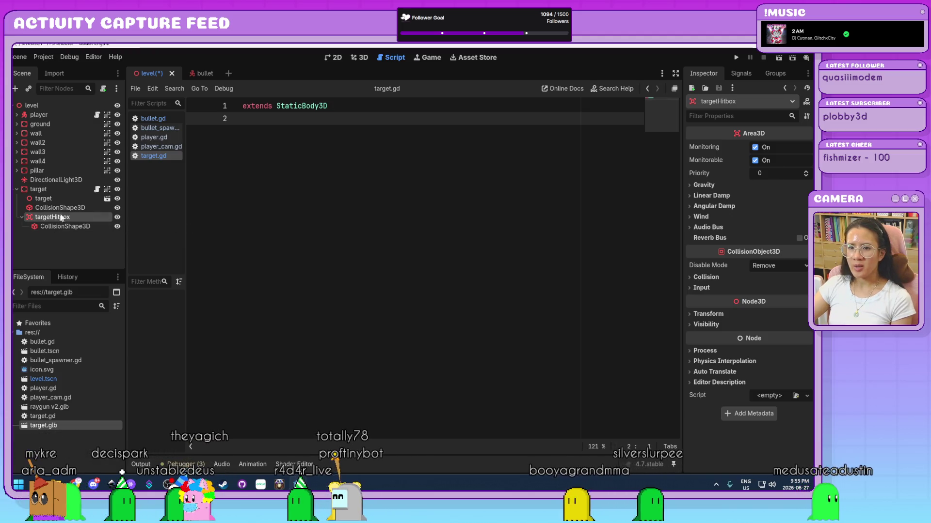
{"action": "left_click", "coordinate": [732, 76]}
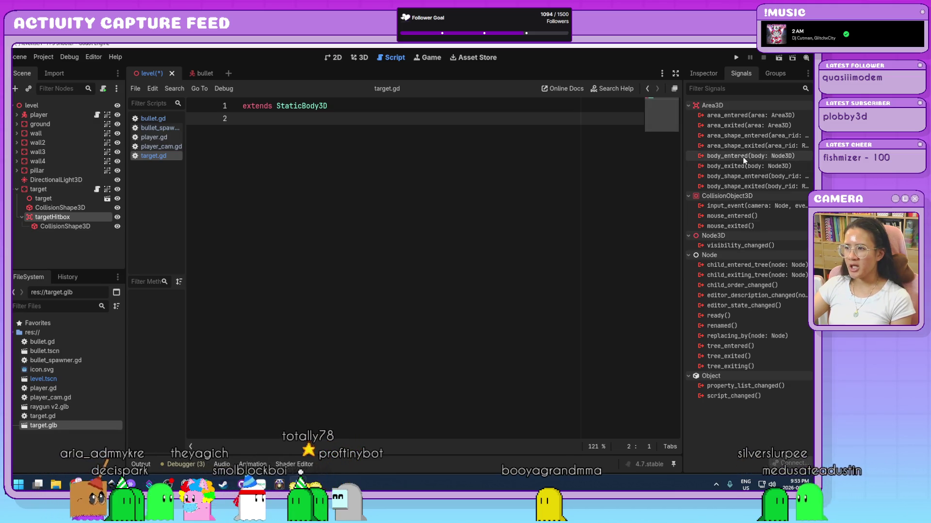
{"action": "mouse_move", "coordinate": [742, 156]}
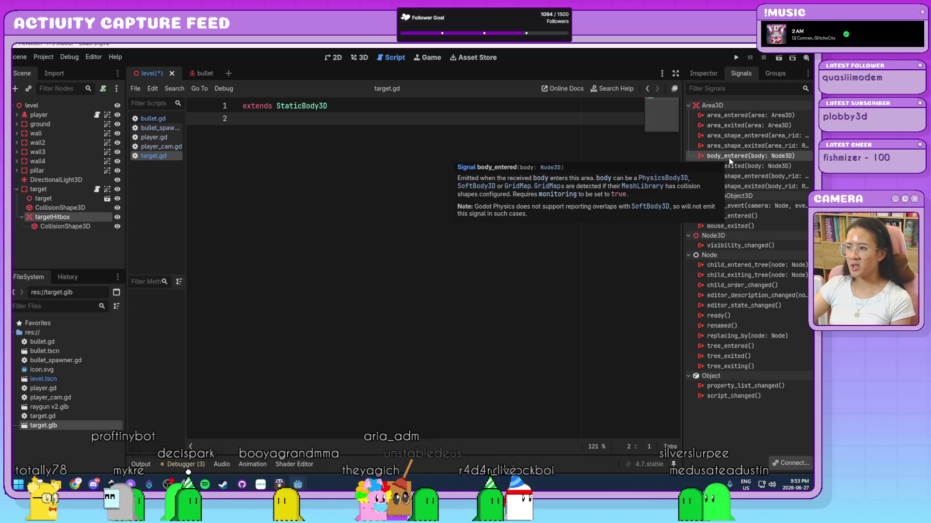
{"action": "double_click", "coordinate": [729, 158]}
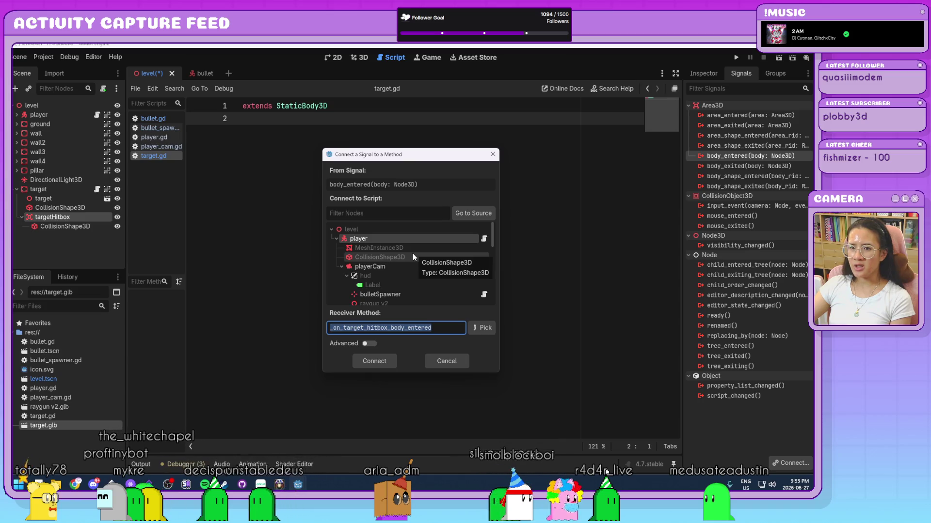
- Connect body_entered to the target node as _on_target_hitbox_body_entered and select its pass line
{"action": "scroll", "coordinate": [413, 255], "scroll_direction": "down", "scroll_amount": 5}
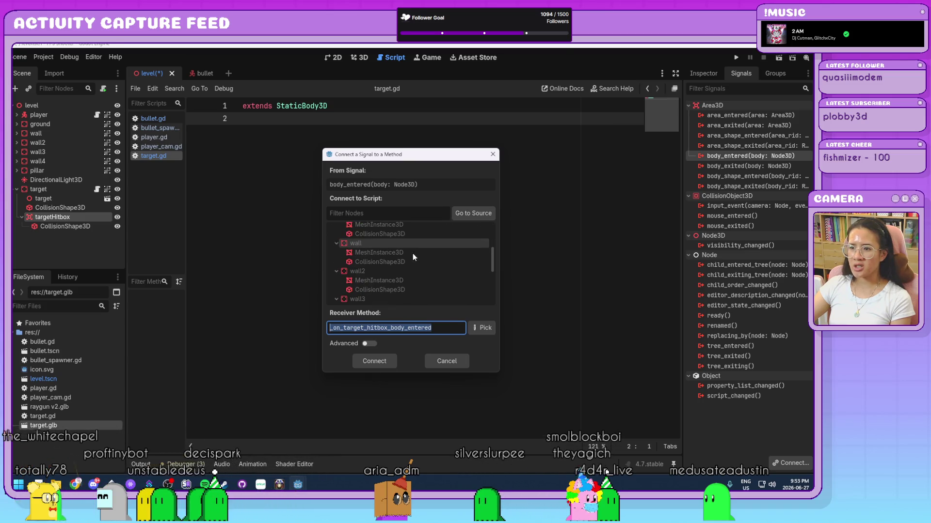
{"action": "scroll", "coordinate": [412, 253], "scroll_direction": "down", "scroll_amount": 5}
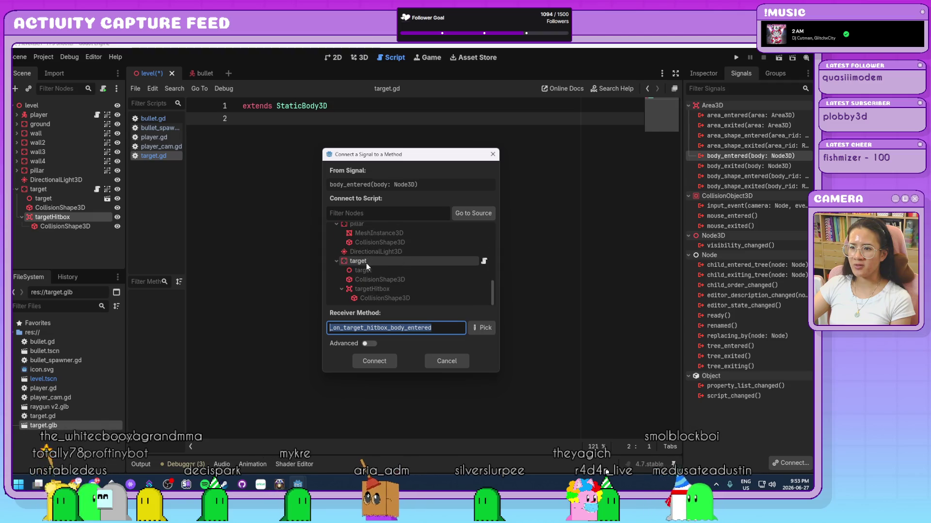
{"action": "left_click", "coordinate": [366, 264]}
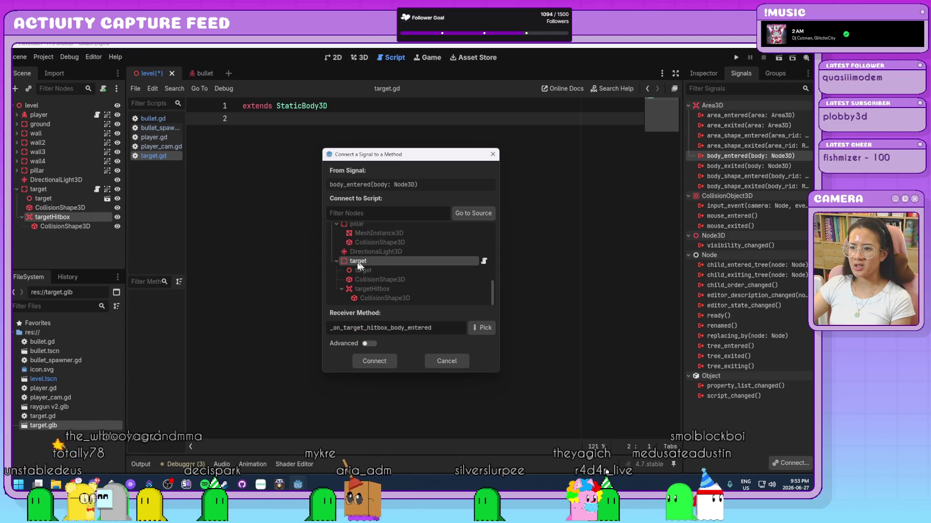
{"action": "left_click", "coordinate": [376, 362]}
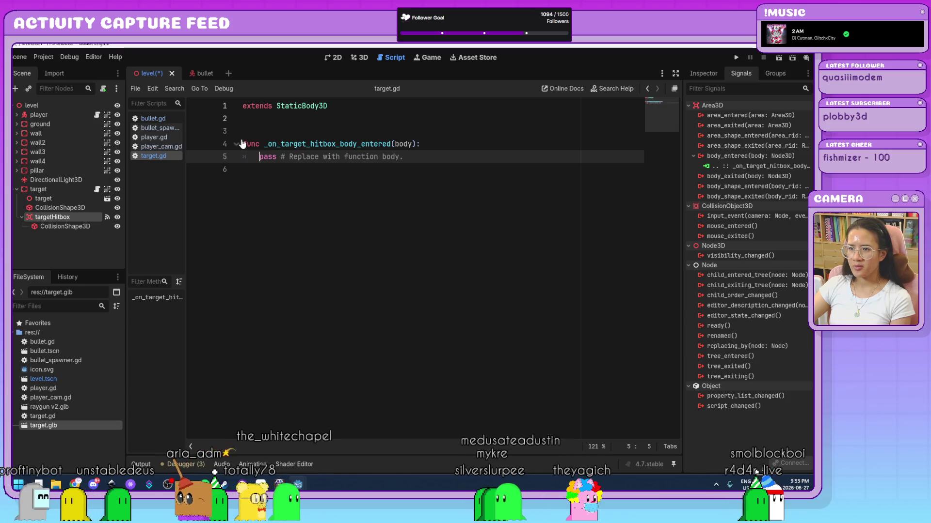
{"action": "left_click", "coordinate": [416, 157]}
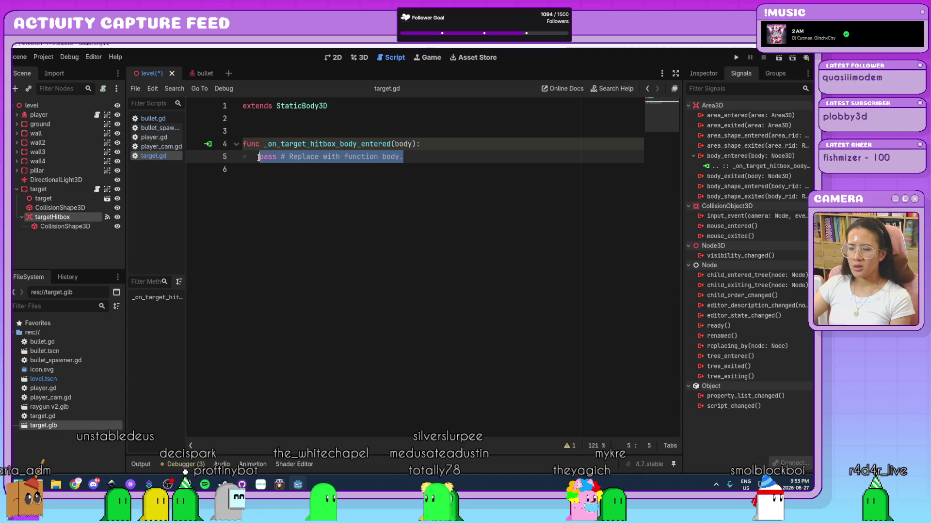
- Write if body.is_in_group("bullets"): queue_free() in the handler and run the game
{"action": "type", "text": "if body."}
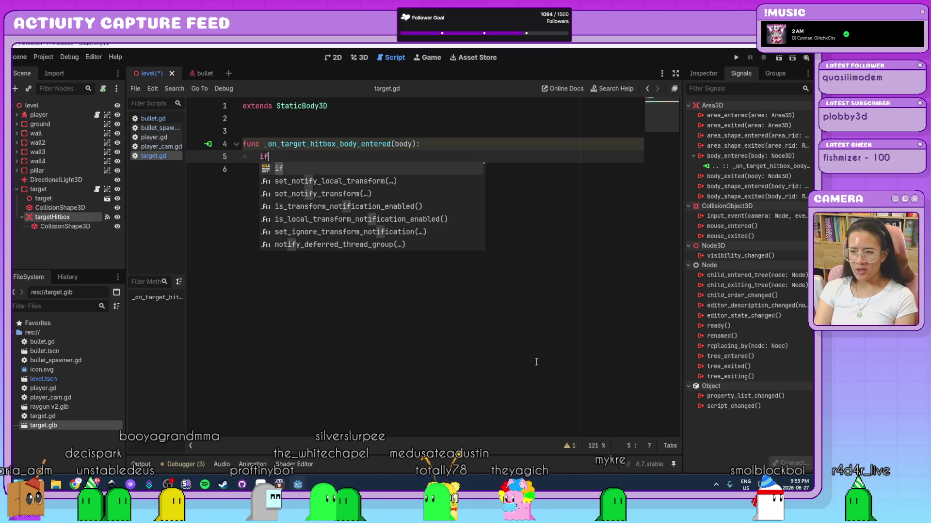
{"action": "type", "text": "is_in_group("}
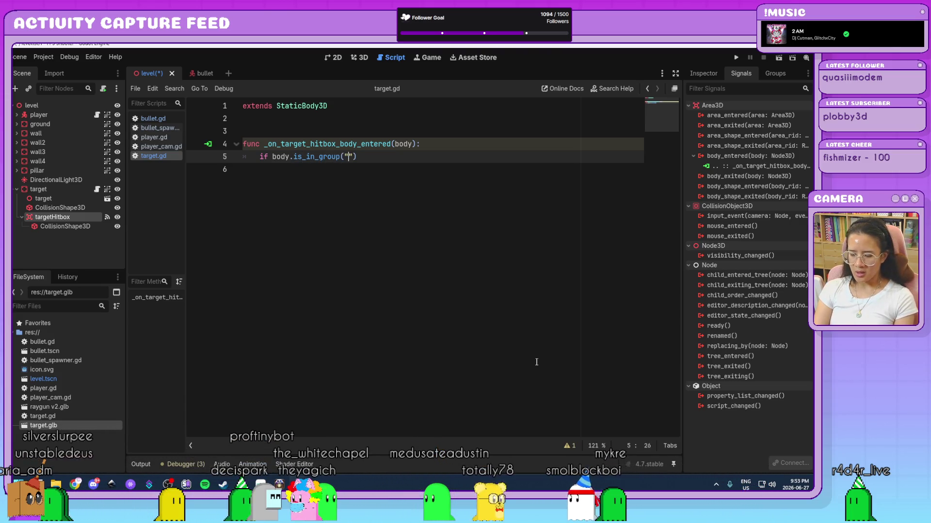
{"action": "type", "text": "ullets"}
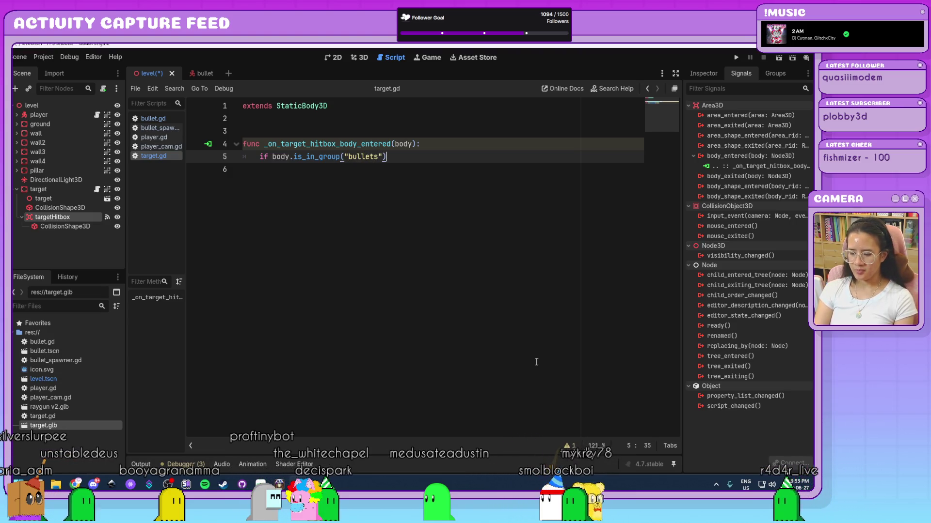
{"action": "type", "text": ":"}
{"action": "key", "text": "Return"}
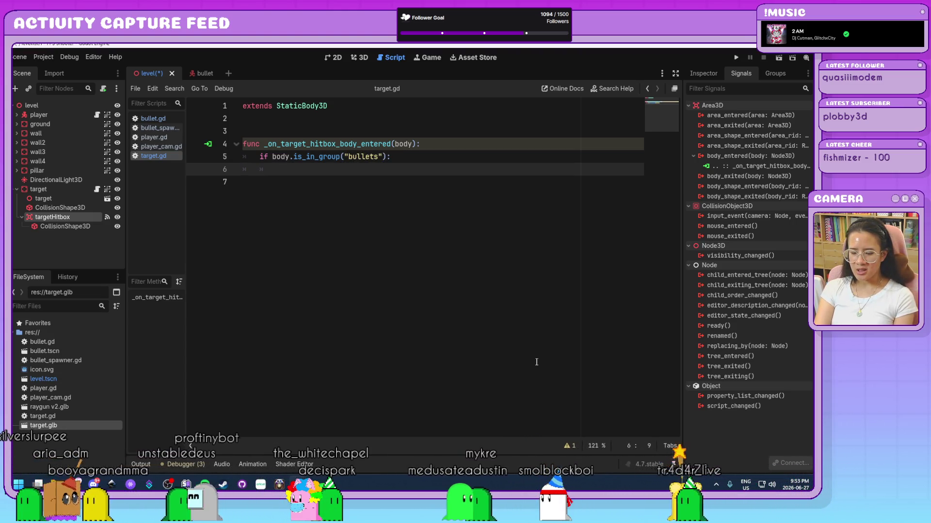
{"action": "type", "text": "queue_free("}
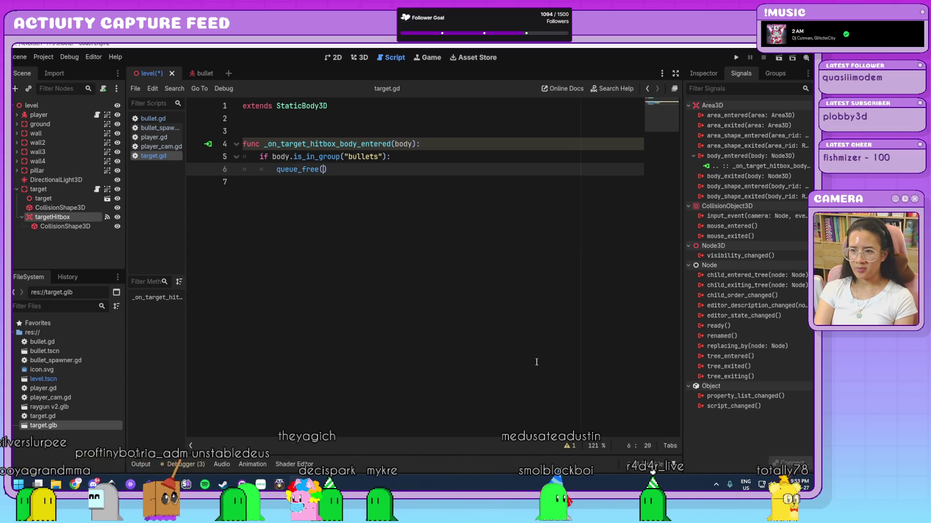
{"action": "left_click", "coordinate": [493, 254]}
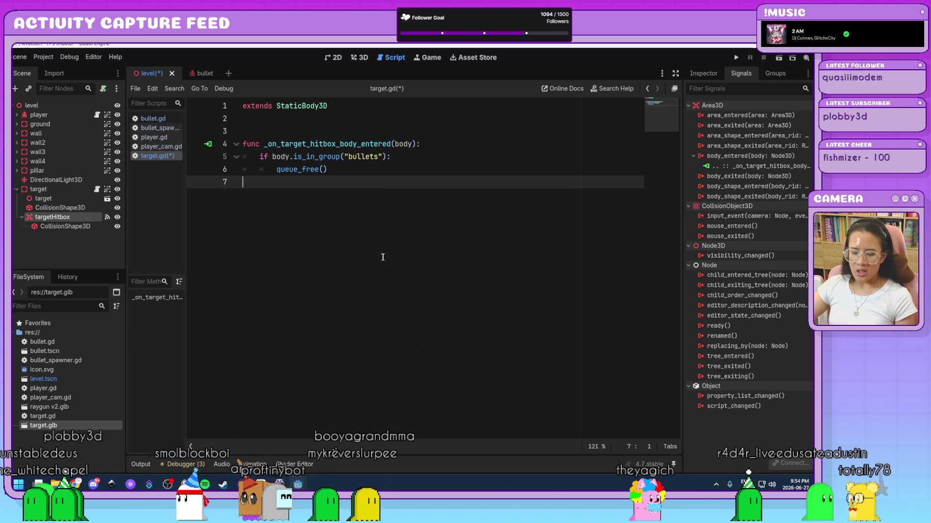
{"action": "scroll", "coordinate": [382, 257], "scroll_direction": "up", "scroll_amount": 5, "text": "ctrl"}
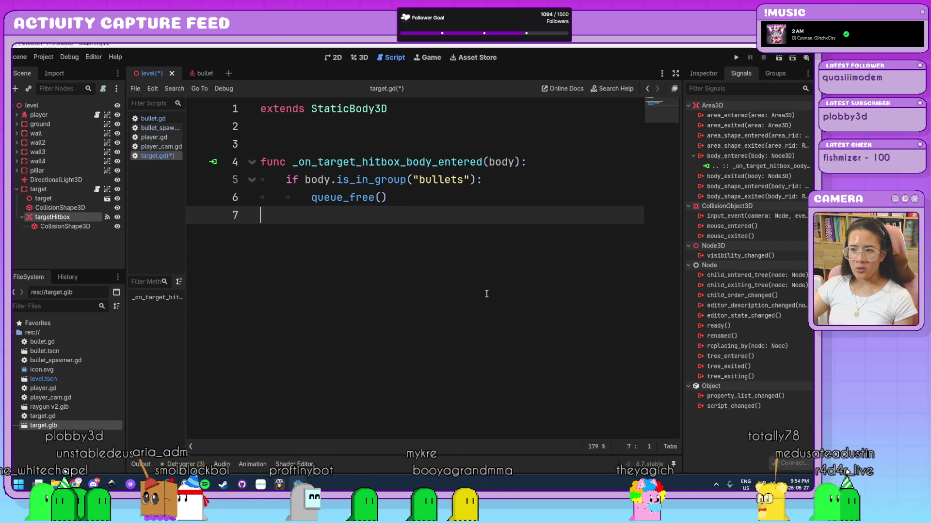
{"action": "key", "text": "F5"}
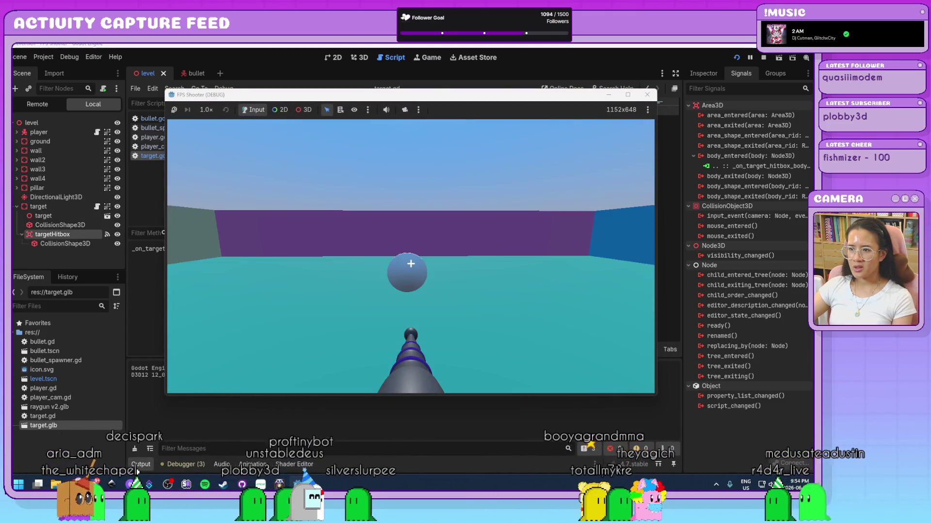
- Walk up to the target, shoot it to confirm it disappears, then stop the game
{"action": "left_click", "coordinate": [411, 264]}
{"action": "key", "text": "w"}
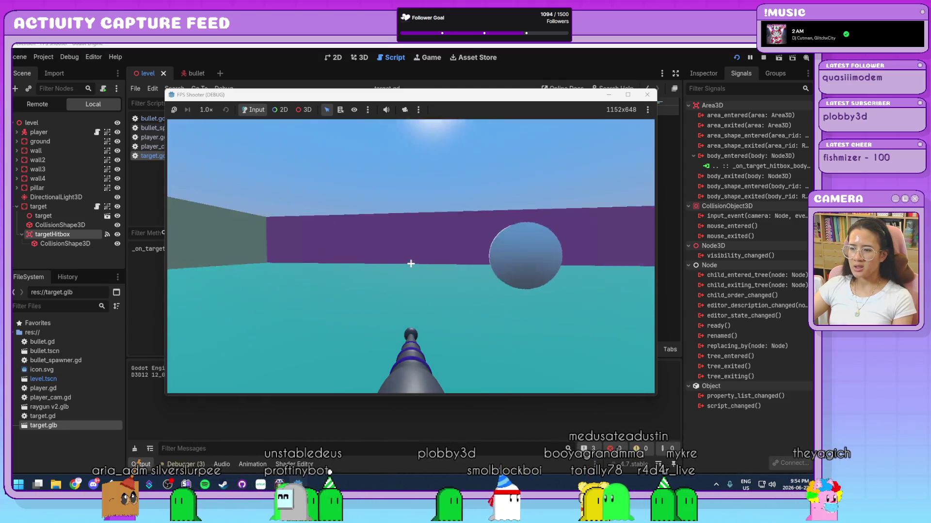
{"action": "key", "text": "w"}
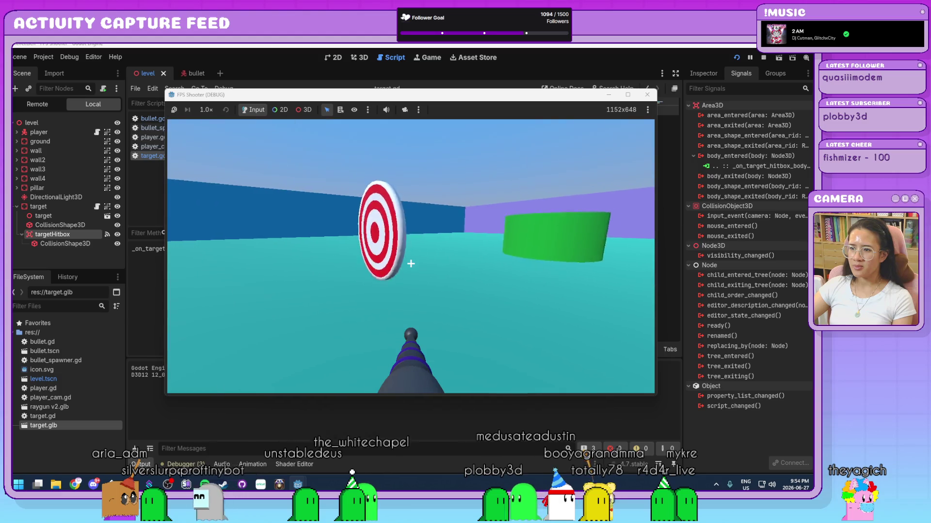
{"action": "key", "text": "s"}
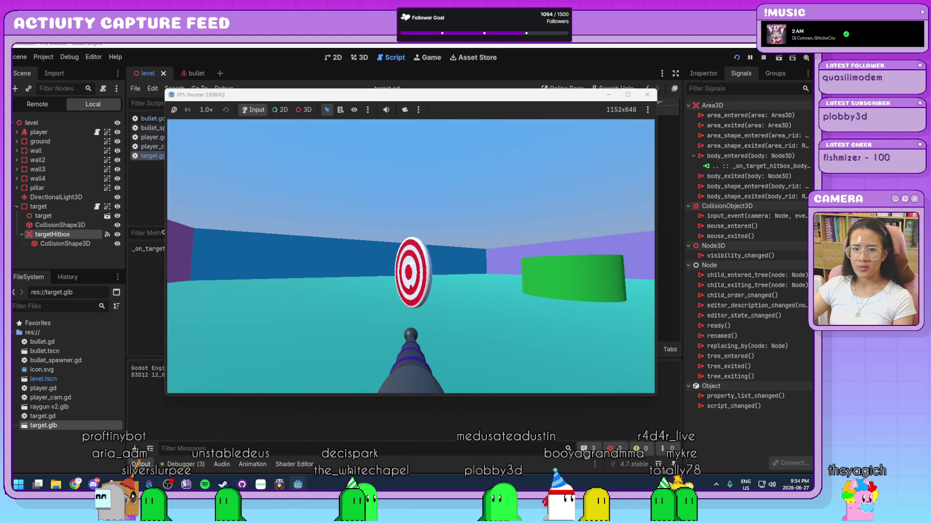
{"action": "left_click", "coordinate": [411, 262]}
{"action": "key", "text": "F8"}
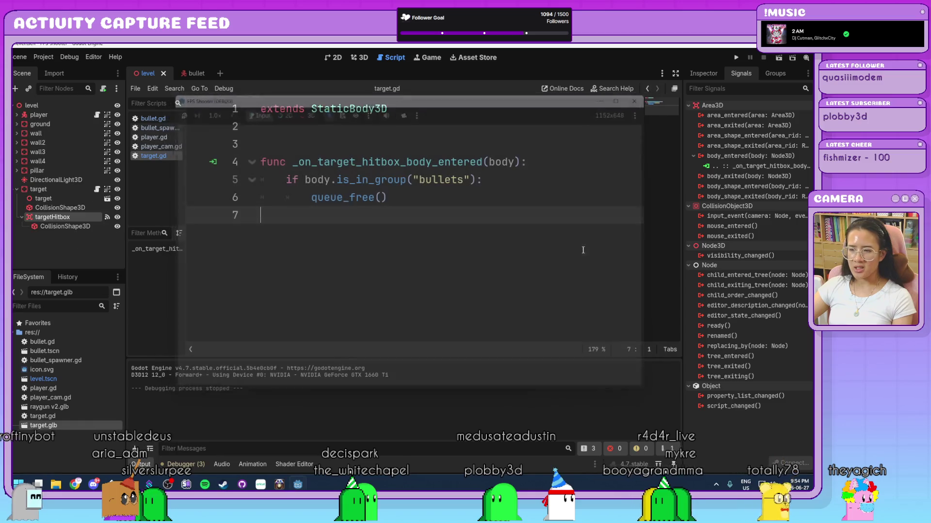
- Open bullet.gd and insert a blank line after const SPEED = 10 on line 5
{"action": "left_click", "coordinate": [478, 179]}
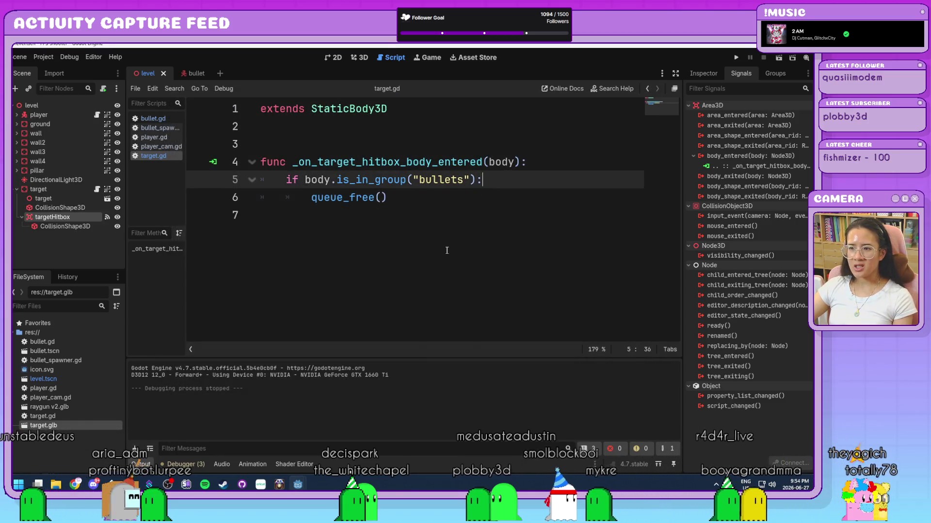
{"action": "scroll", "coordinate": [447, 251], "scroll_direction": "down", "scroll_amount": 1, "text": "ctrl"}
{"action": "scroll", "coordinate": [447, 251], "scroll_direction": "up", "scroll_amount": 1, "text": "ctrl"}
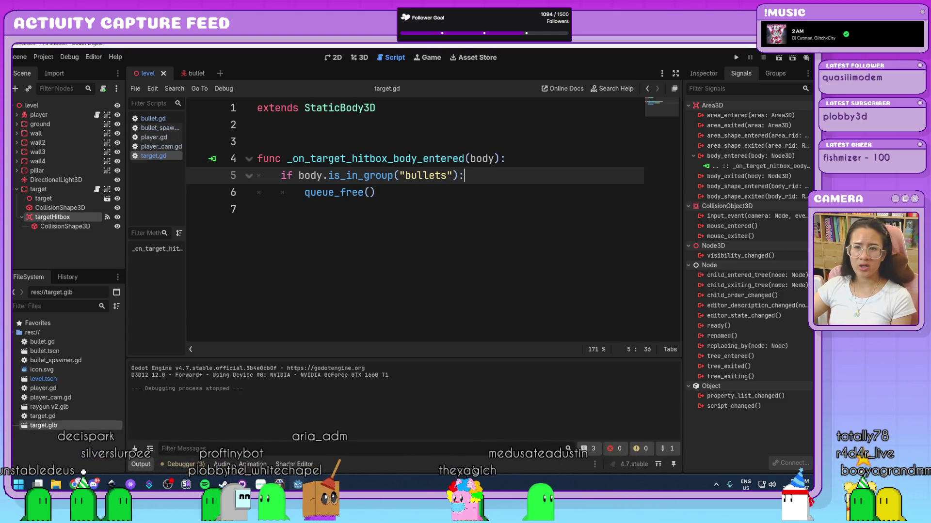
{"action": "left_click", "coordinate": [153, 119]}
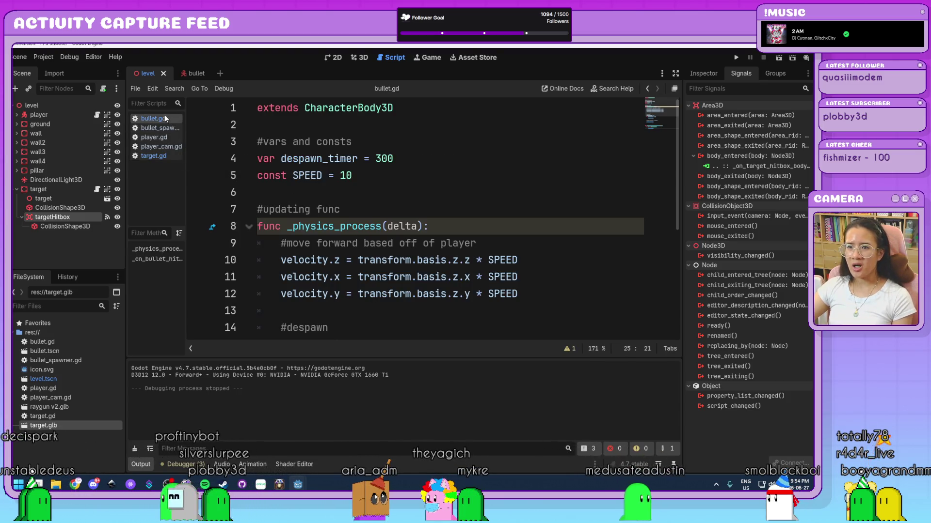
{"action": "scroll", "coordinate": [311, 235], "scroll_direction": "down", "scroll_amount": 6, "text": "ctrl"}
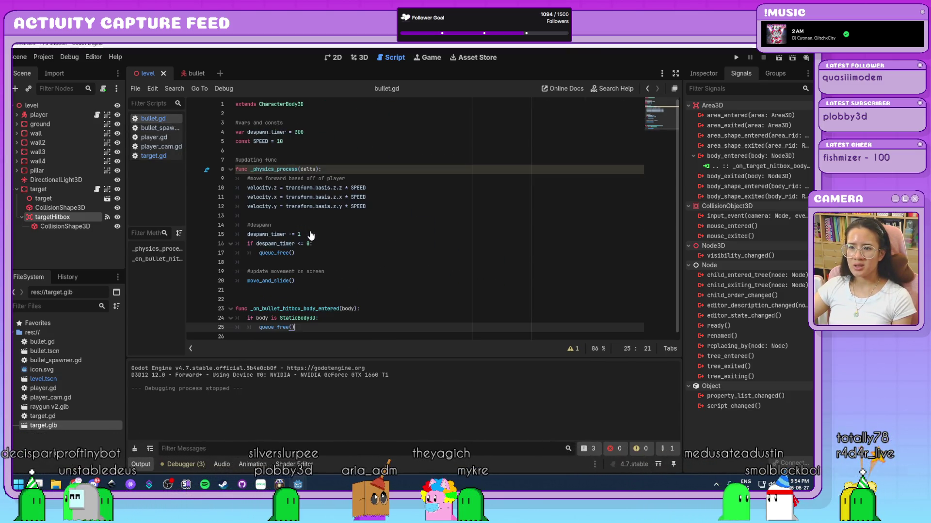
{"action": "scroll", "coordinate": [311, 235], "scroll_direction": "up", "scroll_amount": 3, "text": "ctrl"}
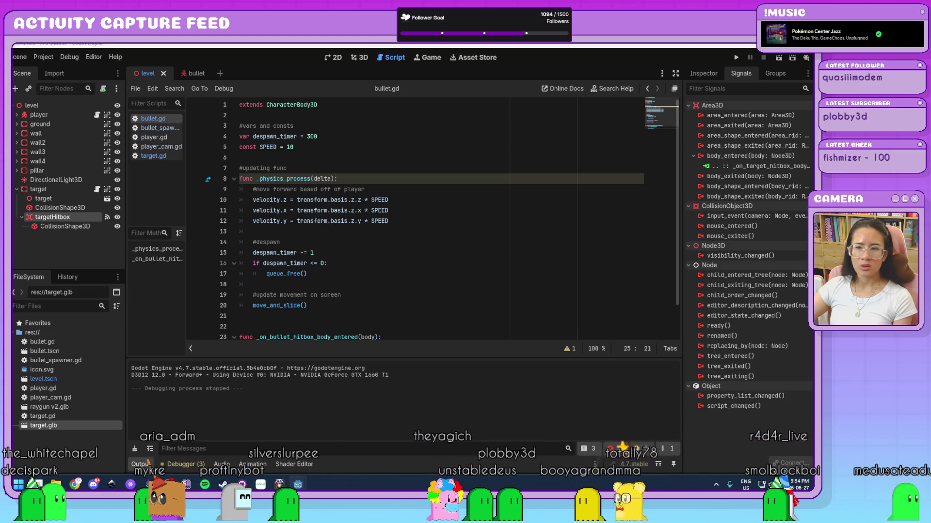
{"action": "left_click", "coordinate": [388, 167]}
{"action": "left_click", "coordinate": [349, 148]}
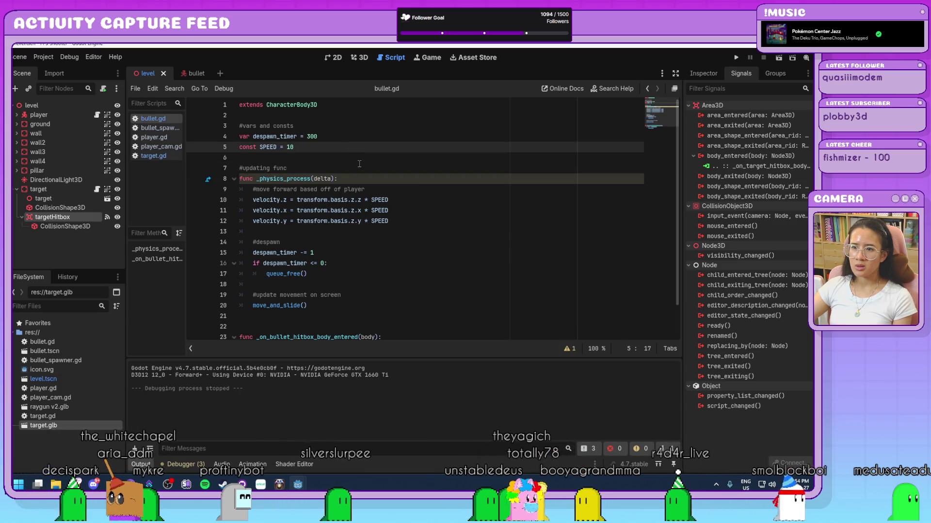
{"action": "scroll", "coordinate": [359, 164], "scroll_direction": "down", "scroll_amount": 1}
{"action": "scroll", "coordinate": [359, 164], "scroll_direction": "up", "scroll_amount": 1}
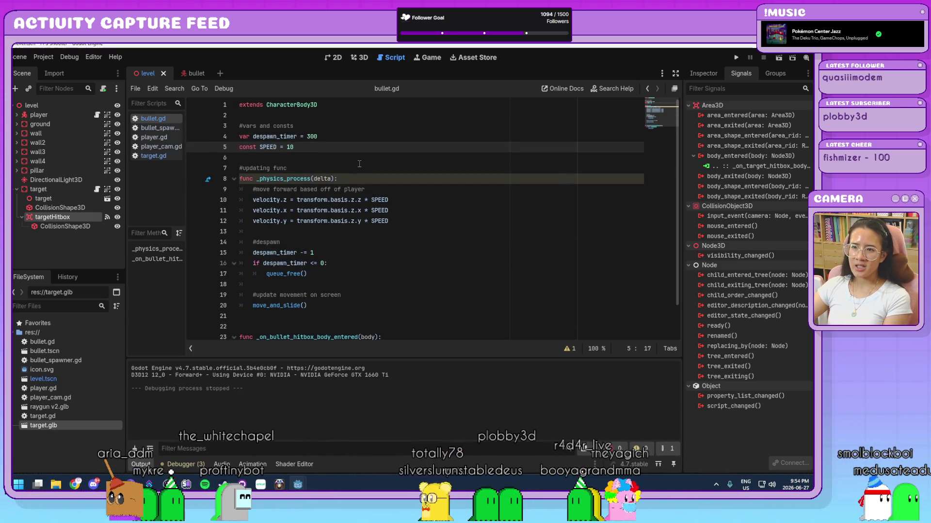
{"action": "key", "text": "Return"}
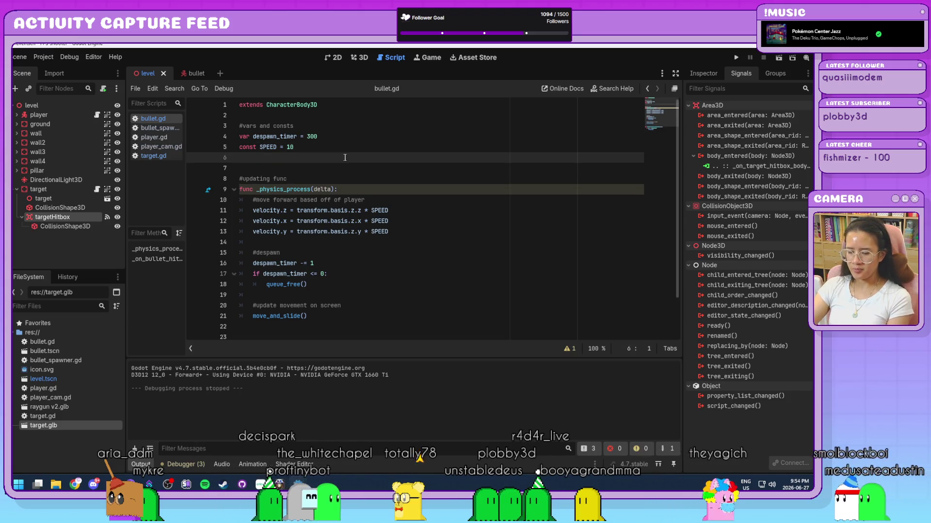
- Add func _ready() calling add_to_group("bullets") to bullet.gd and run the game
{"action": "key", "text": "Return"}
{"action": "type", "text": "_"}
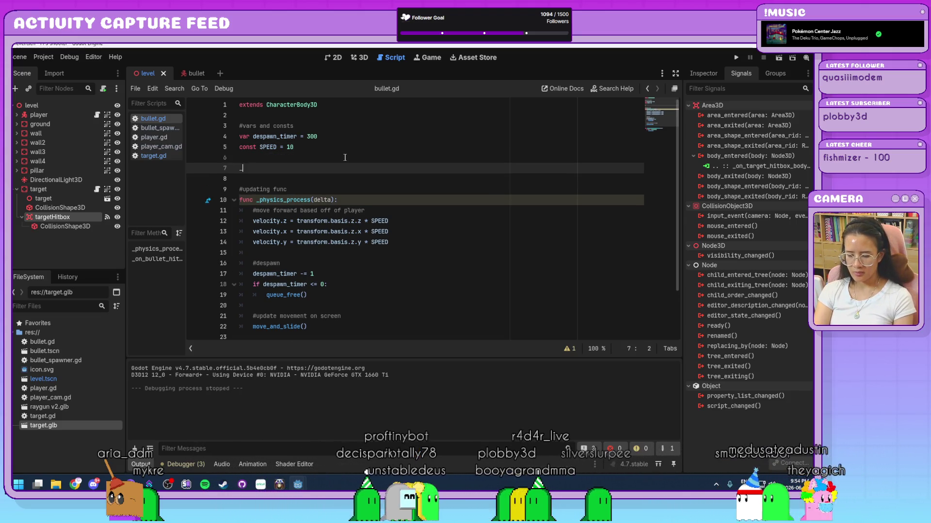
{"action": "key", "text": "BackSpace"}
{"action": "type", "text": "func"}
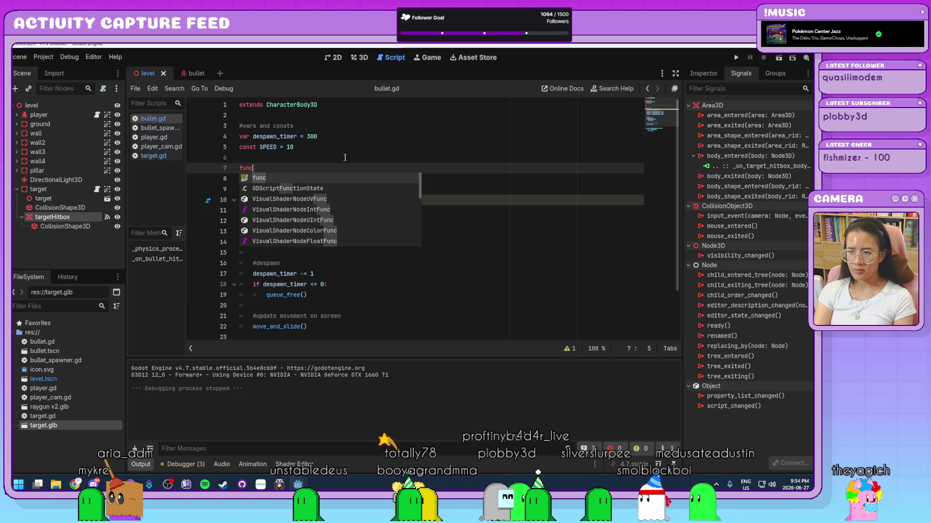
{"action": "type", "text": " _ready()"}
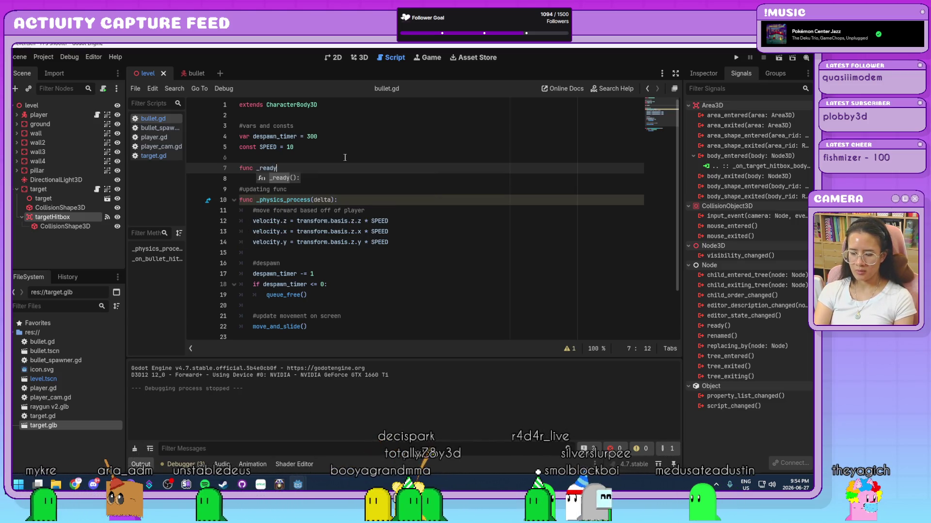
{"action": "type", "text": ":"}
{"action": "key", "text": "Return"}
{"action": "scroll", "coordinate": [345, 158], "scroll_direction": "up", "scroll_amount": 8}
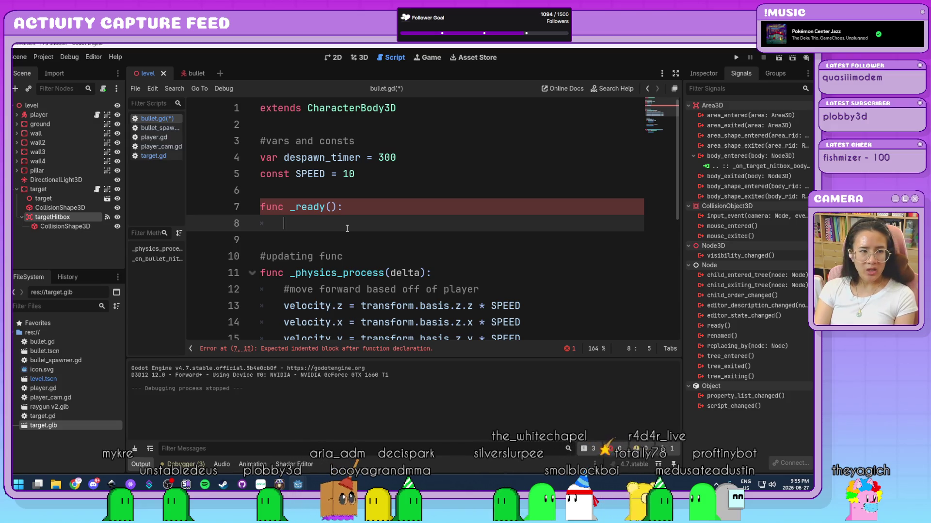
{"action": "type", "text": "add"}
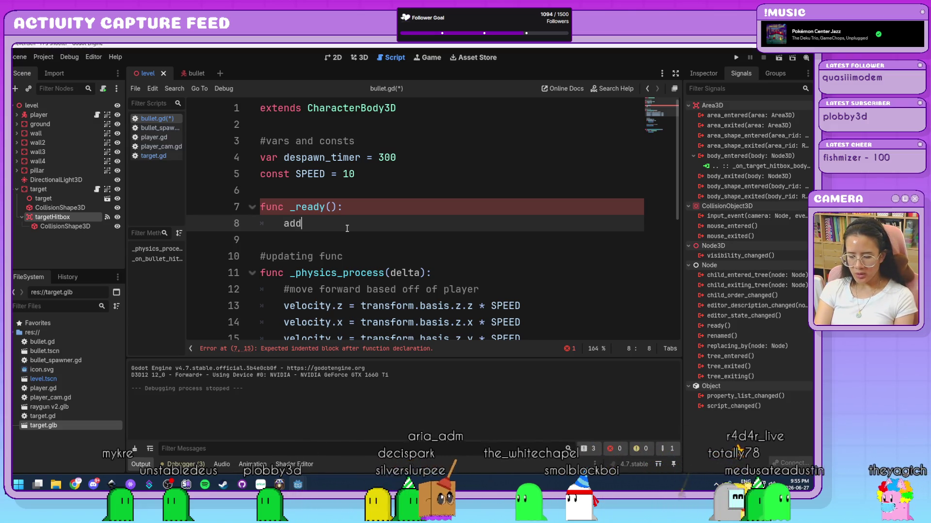
{"action": "type", "text": "("}
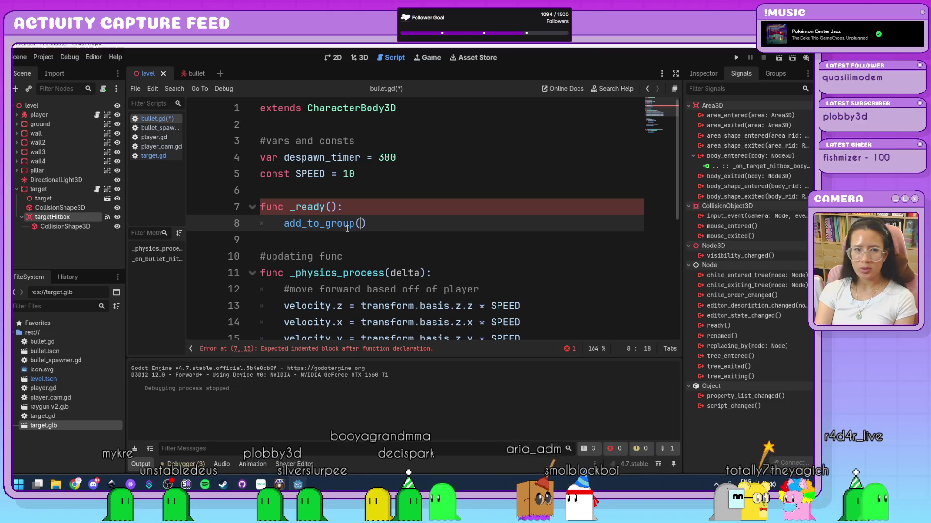
{"action": "type", "text": "\"bullets"}
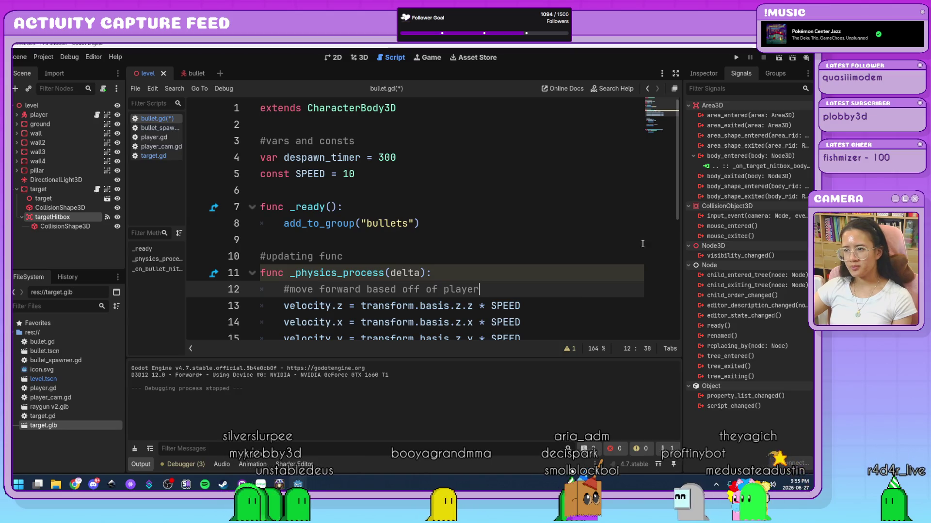
{"action": "left_click", "coordinate": [736, 59]}
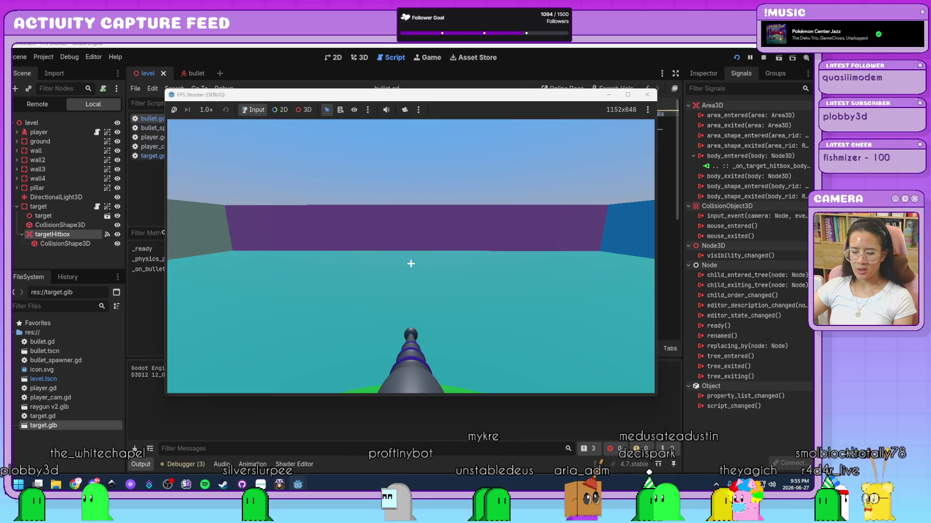
- Stop the game and select the two lines of bullet.gd's _ready function
{"action": "key", "text": "F8"}
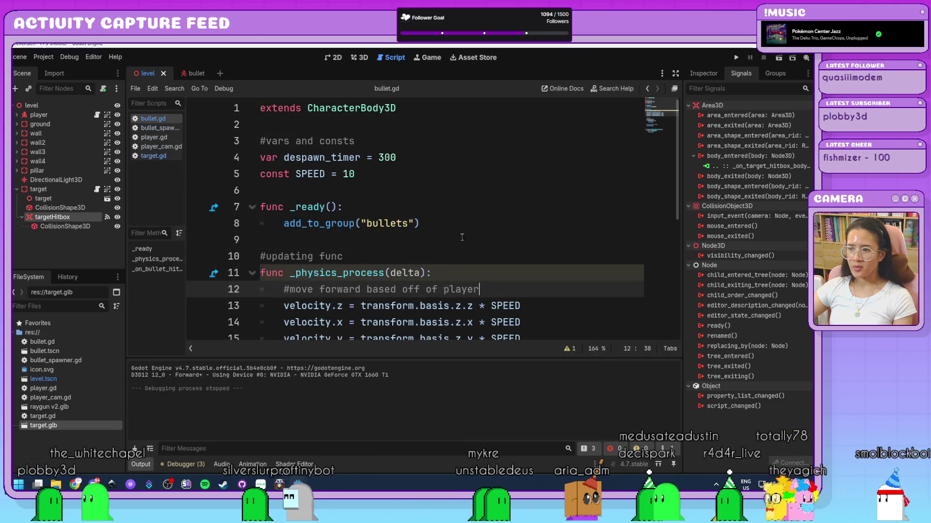
{"action": "left_click", "coordinate": [454, 225]}
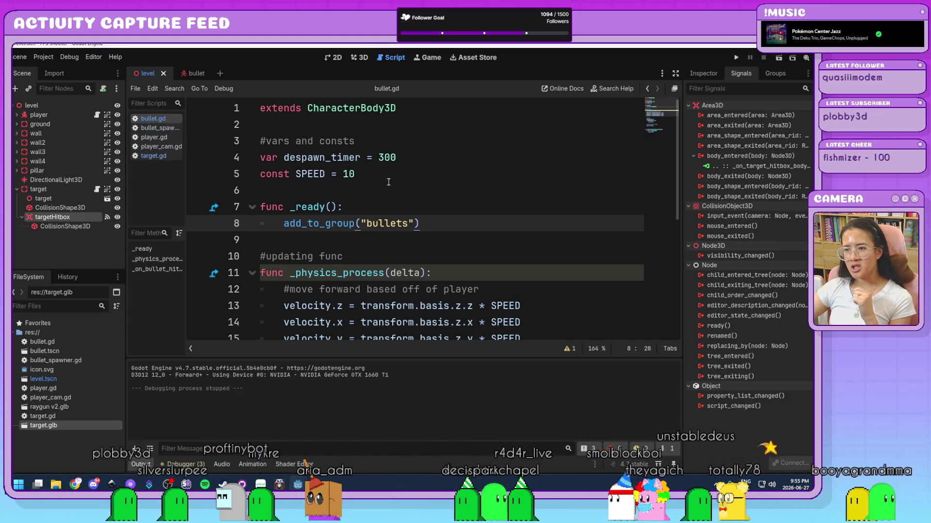
{"action": "key", "text": "shift+Up"}
{"action": "key", "text": "shift+Home"}
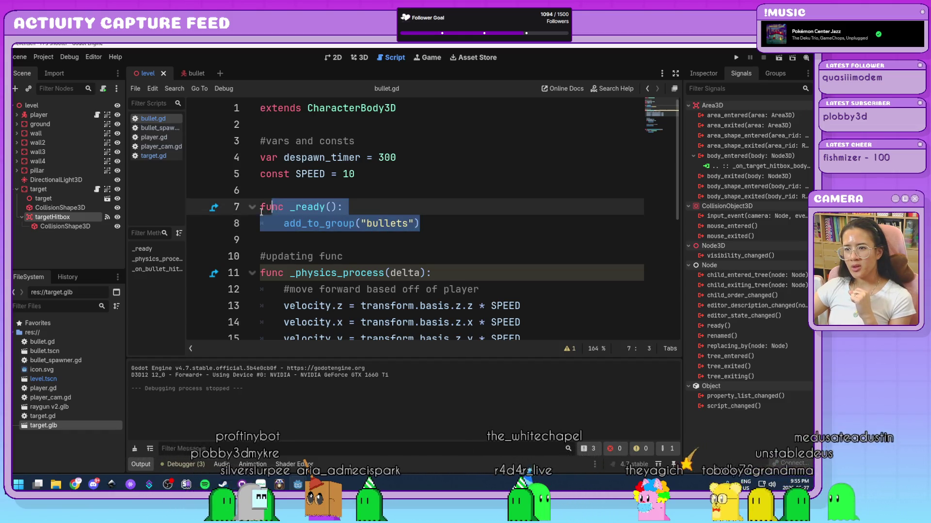
- Collapse the Output panel, go to the despawn timer line, and select the player node
{"action": "left_click", "coordinate": [504, 226]}
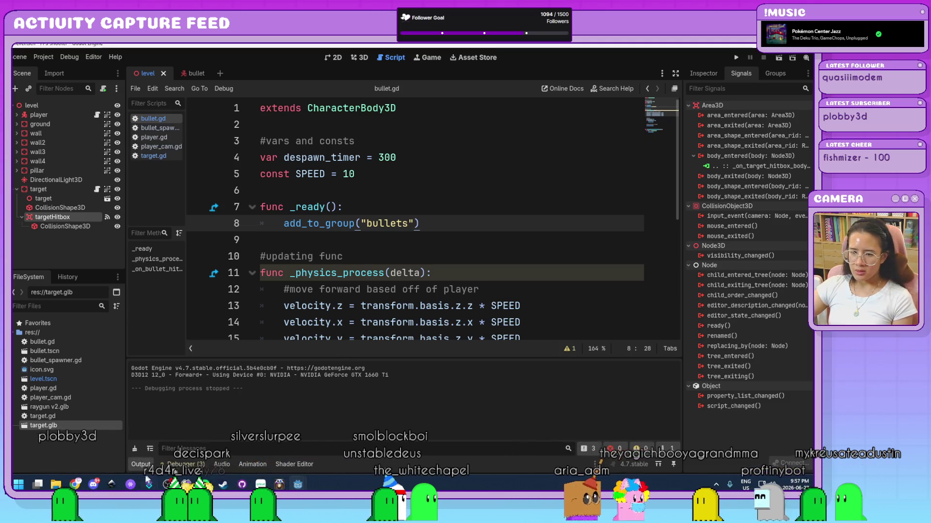
{"action": "left_click", "coordinate": [143, 464]}
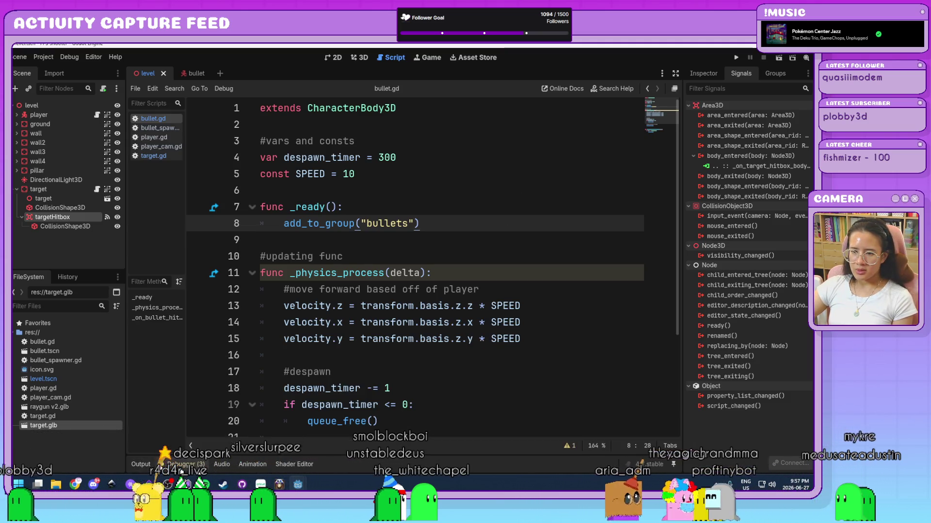
{"action": "left_click", "coordinate": [499, 385]}
{"action": "left_click", "coordinate": [39, 115]}
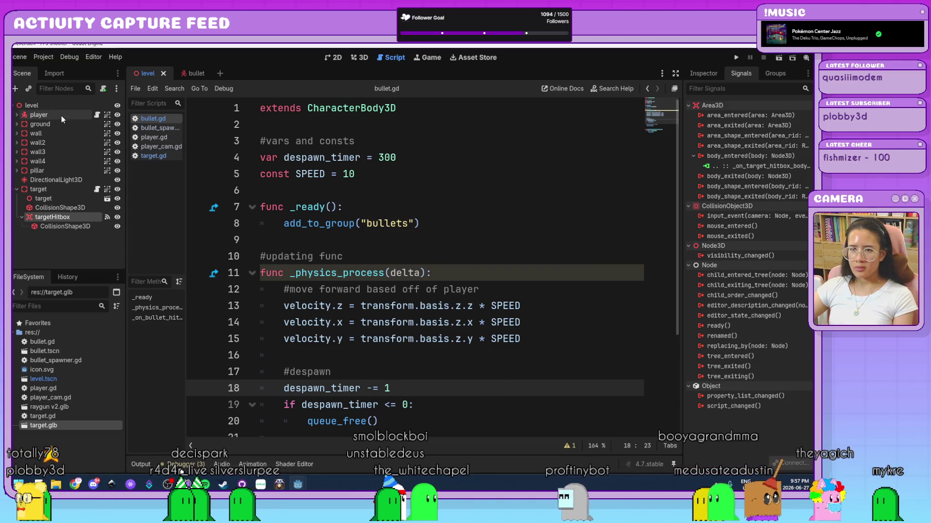
- Inspect the player's collision layer and mask, then go to the StaticBody3D queue_free line
{"action": "left_click", "coordinate": [703, 75]}
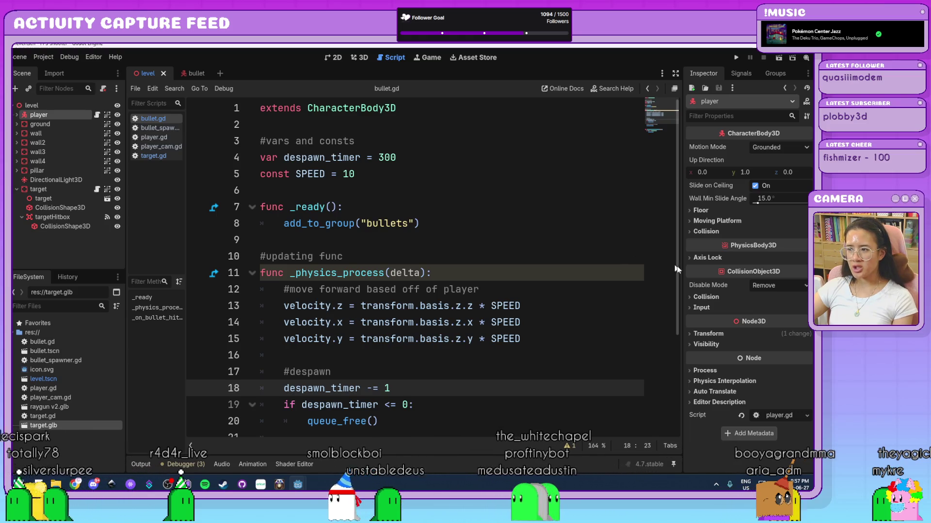
{"action": "left_click", "coordinate": [711, 297]}
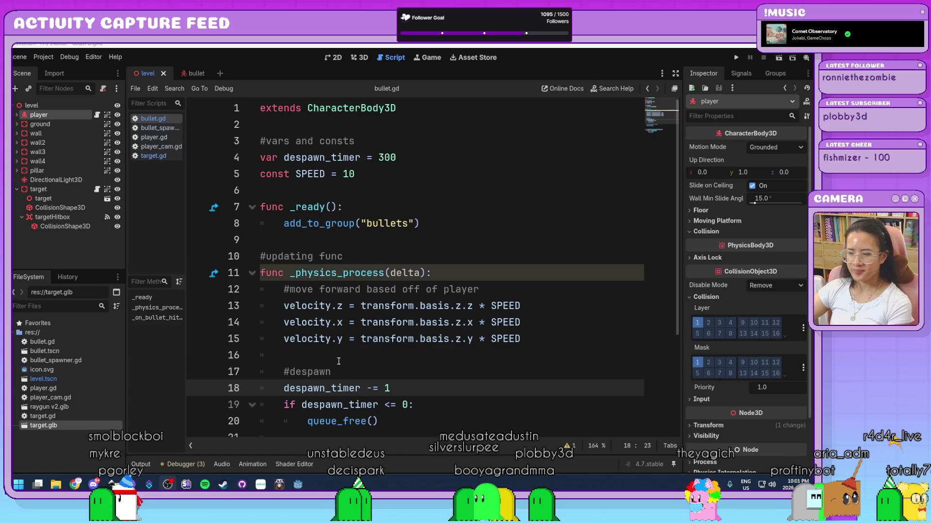
{"action": "scroll", "coordinate": [439, 367], "scroll_direction": "down", "scroll_amount": 3}
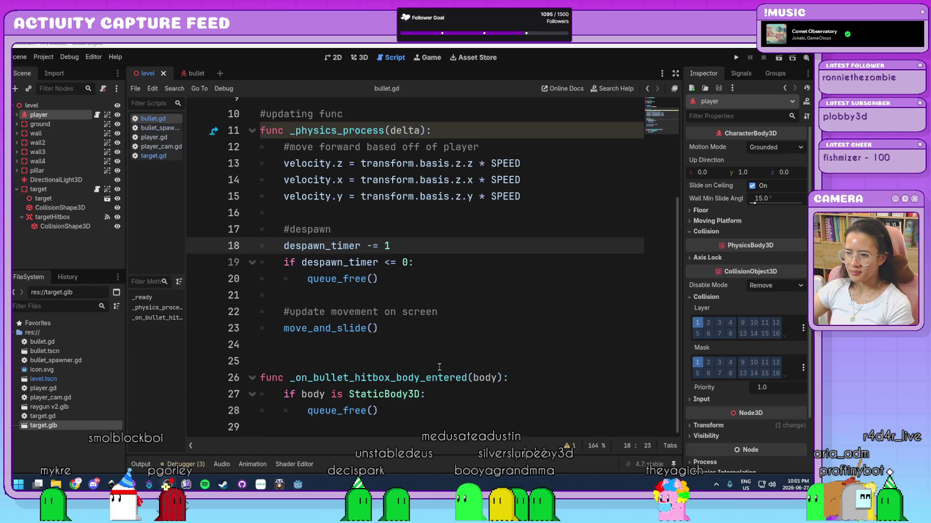
{"action": "left_click", "coordinate": [439, 409]}
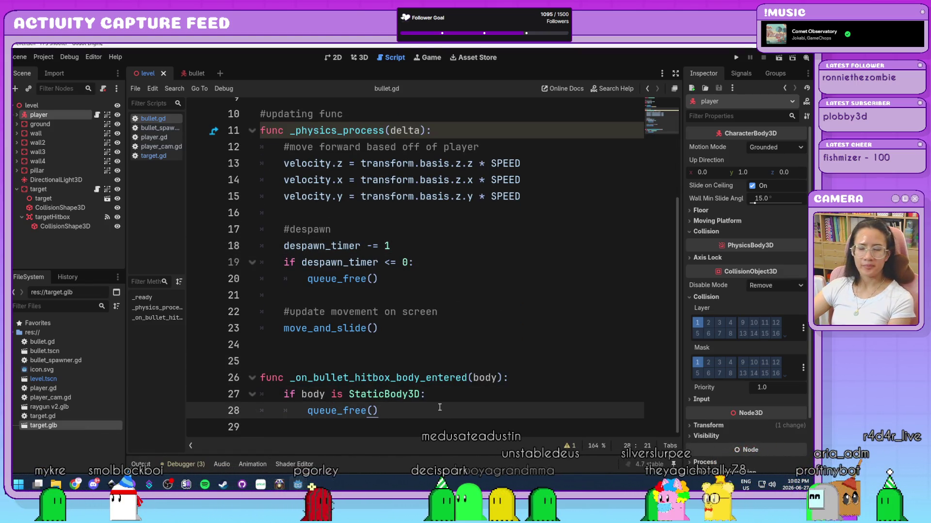